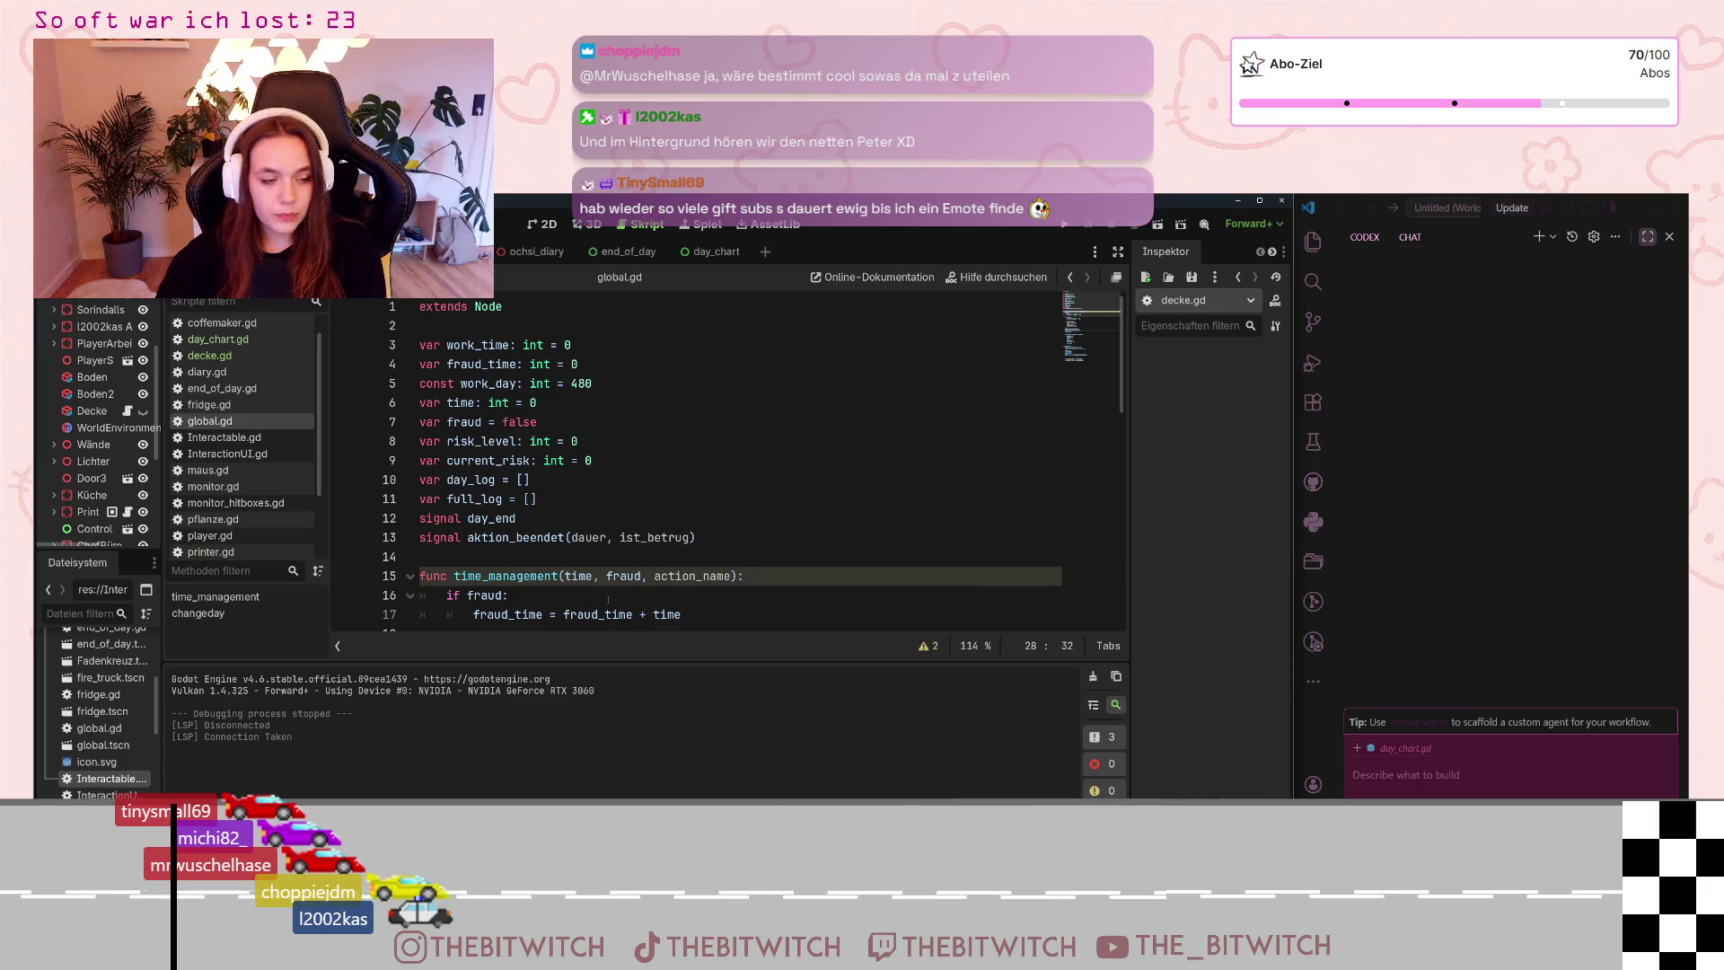
scroll(612, 580, down, 3)
scroll(625, 552, down, 3)
scroll(635, 534, down, 1)
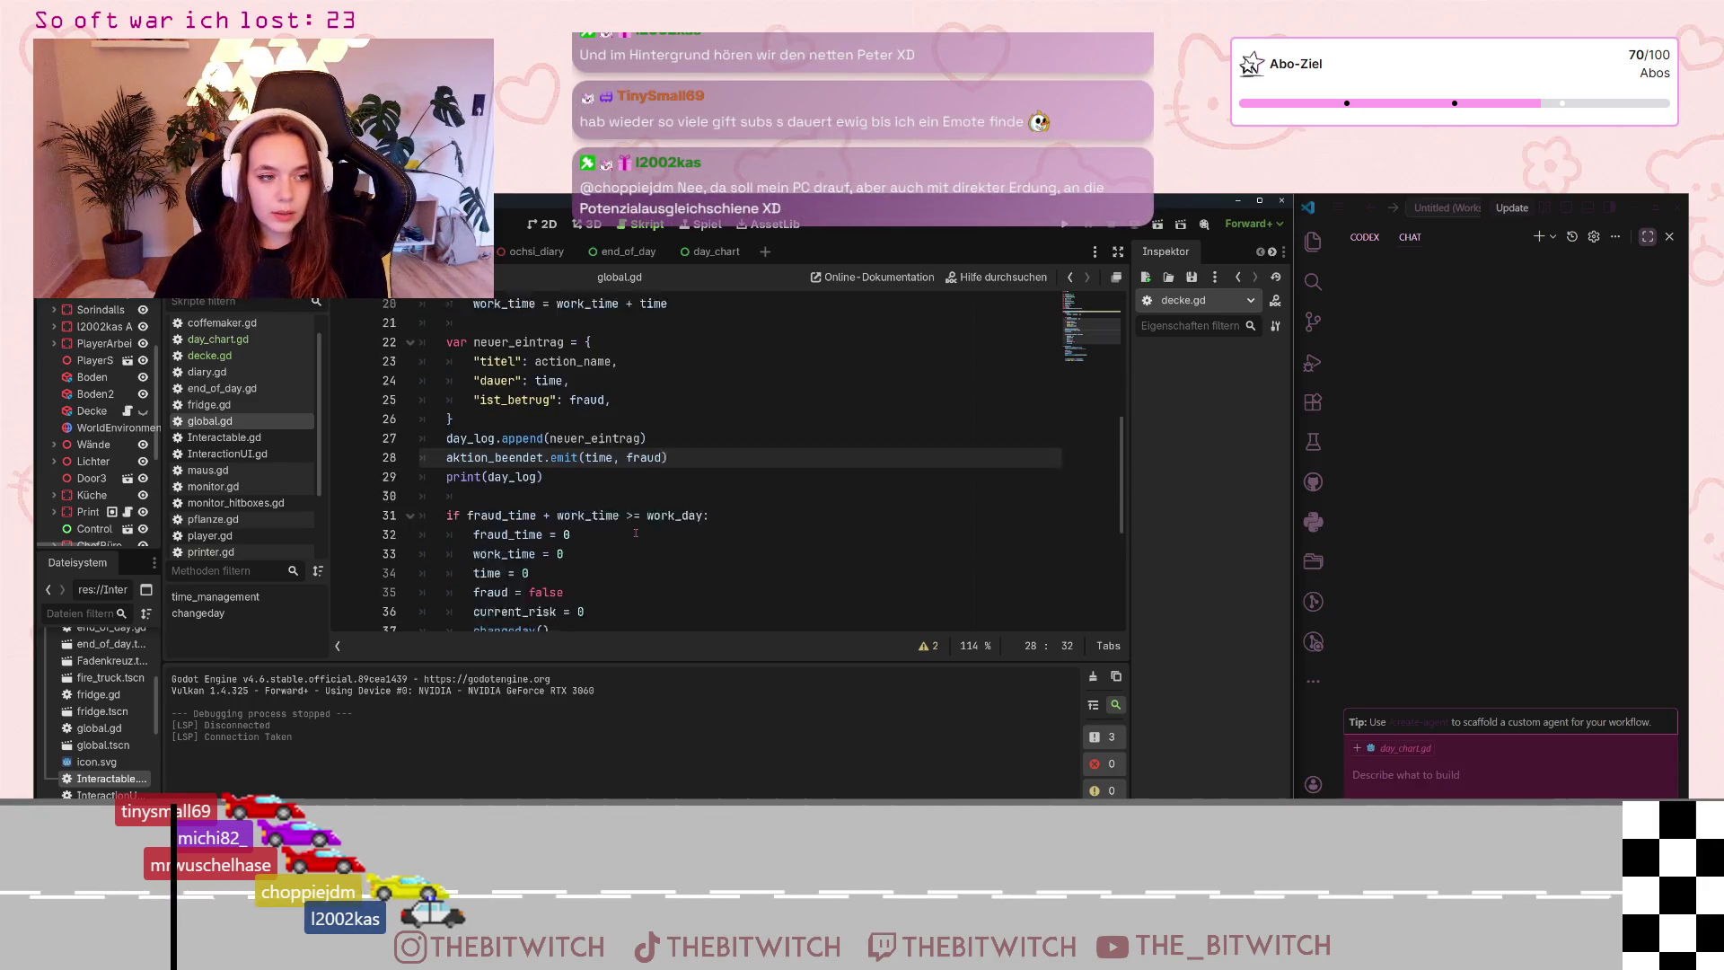
scroll(634, 533, down, 2)
scroll(633, 537, down, 2)
scroll(634, 537, down, 1)
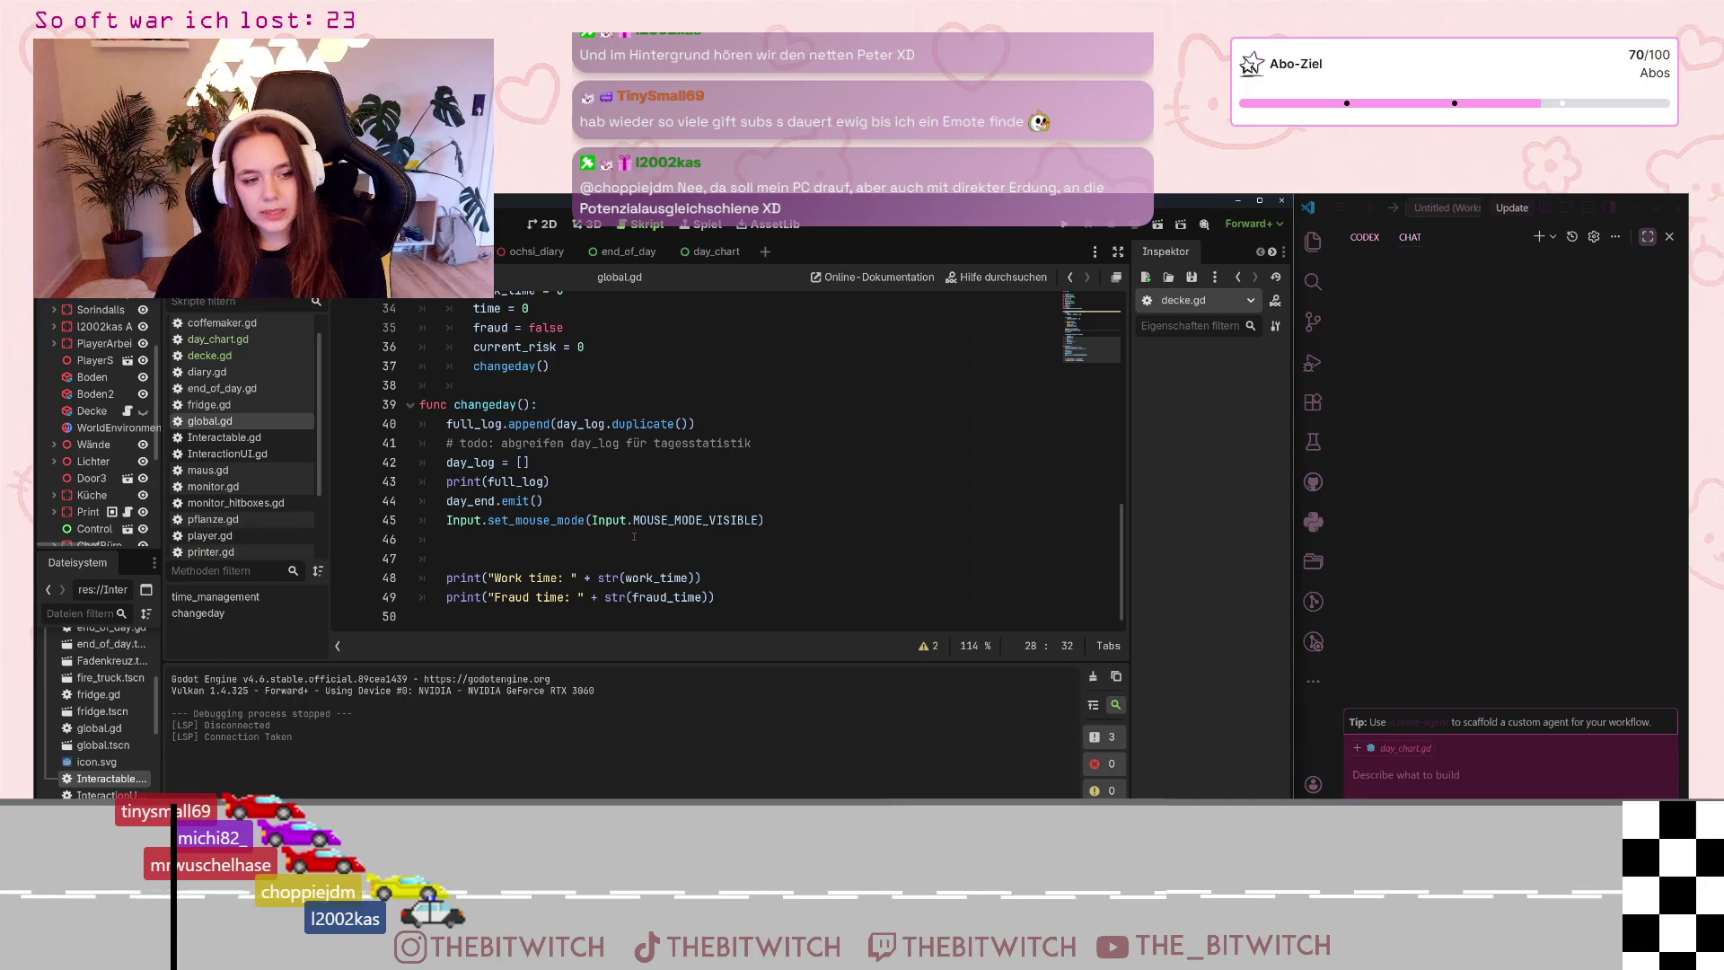
scroll(634, 536, up, 5)
scroll(634, 536, up, 3)
scroll(633, 538, up, 3)
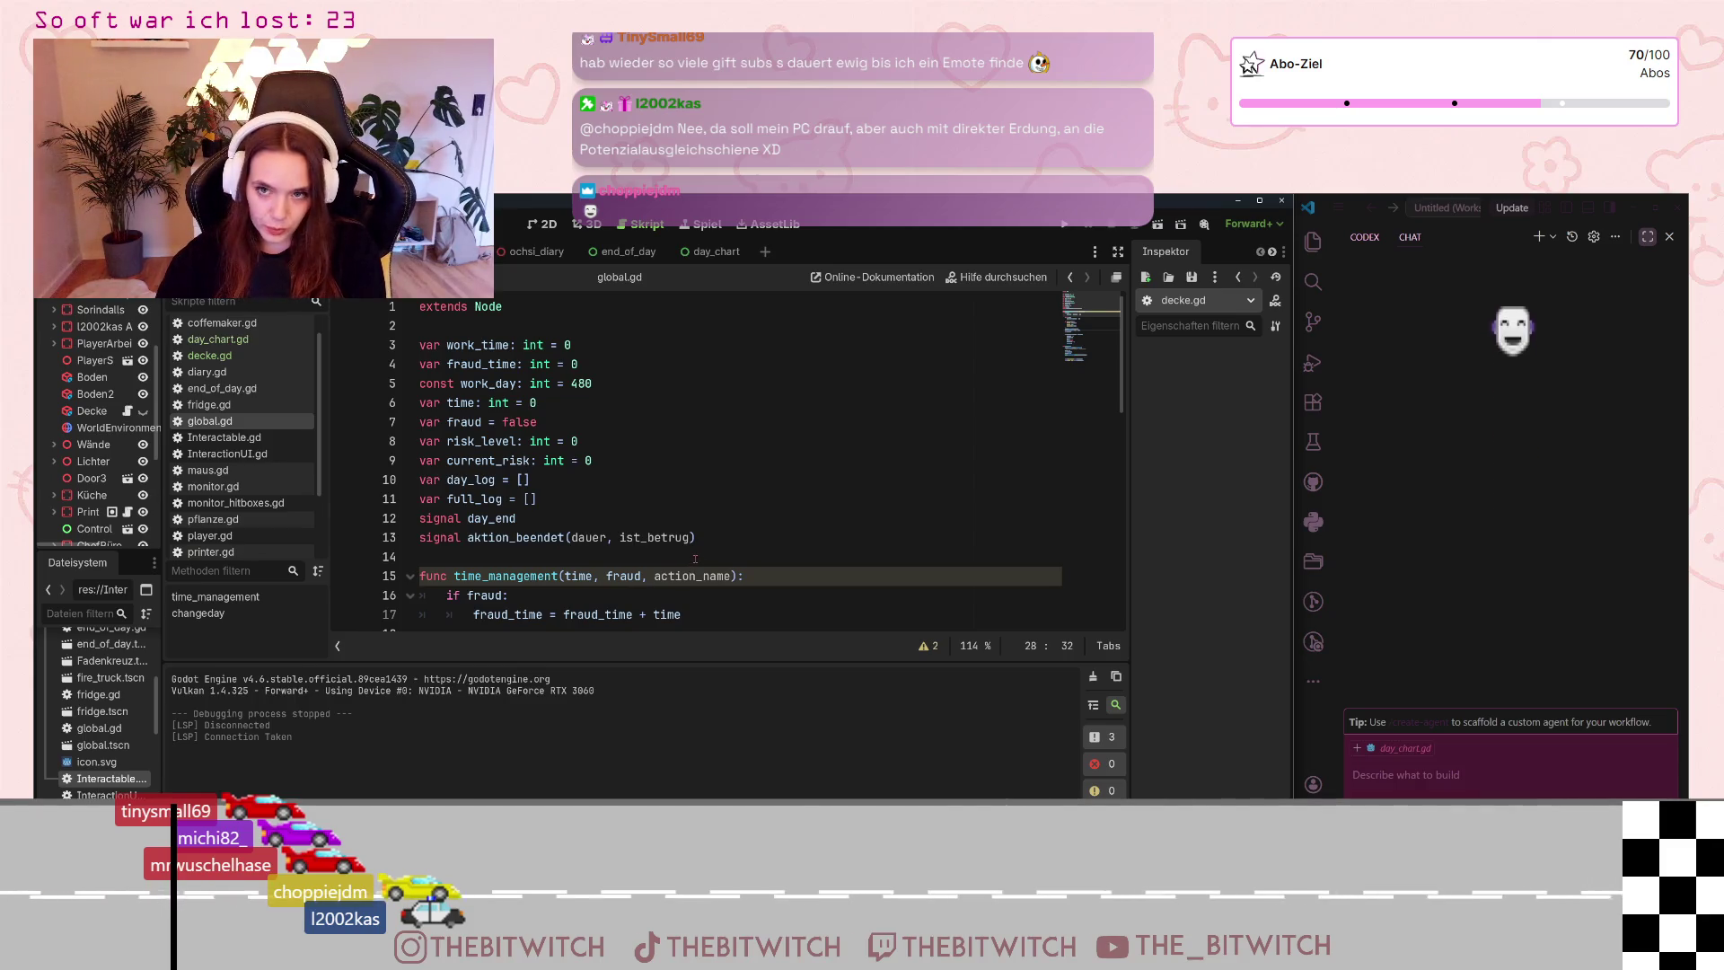
mouse_move(1511, 755)
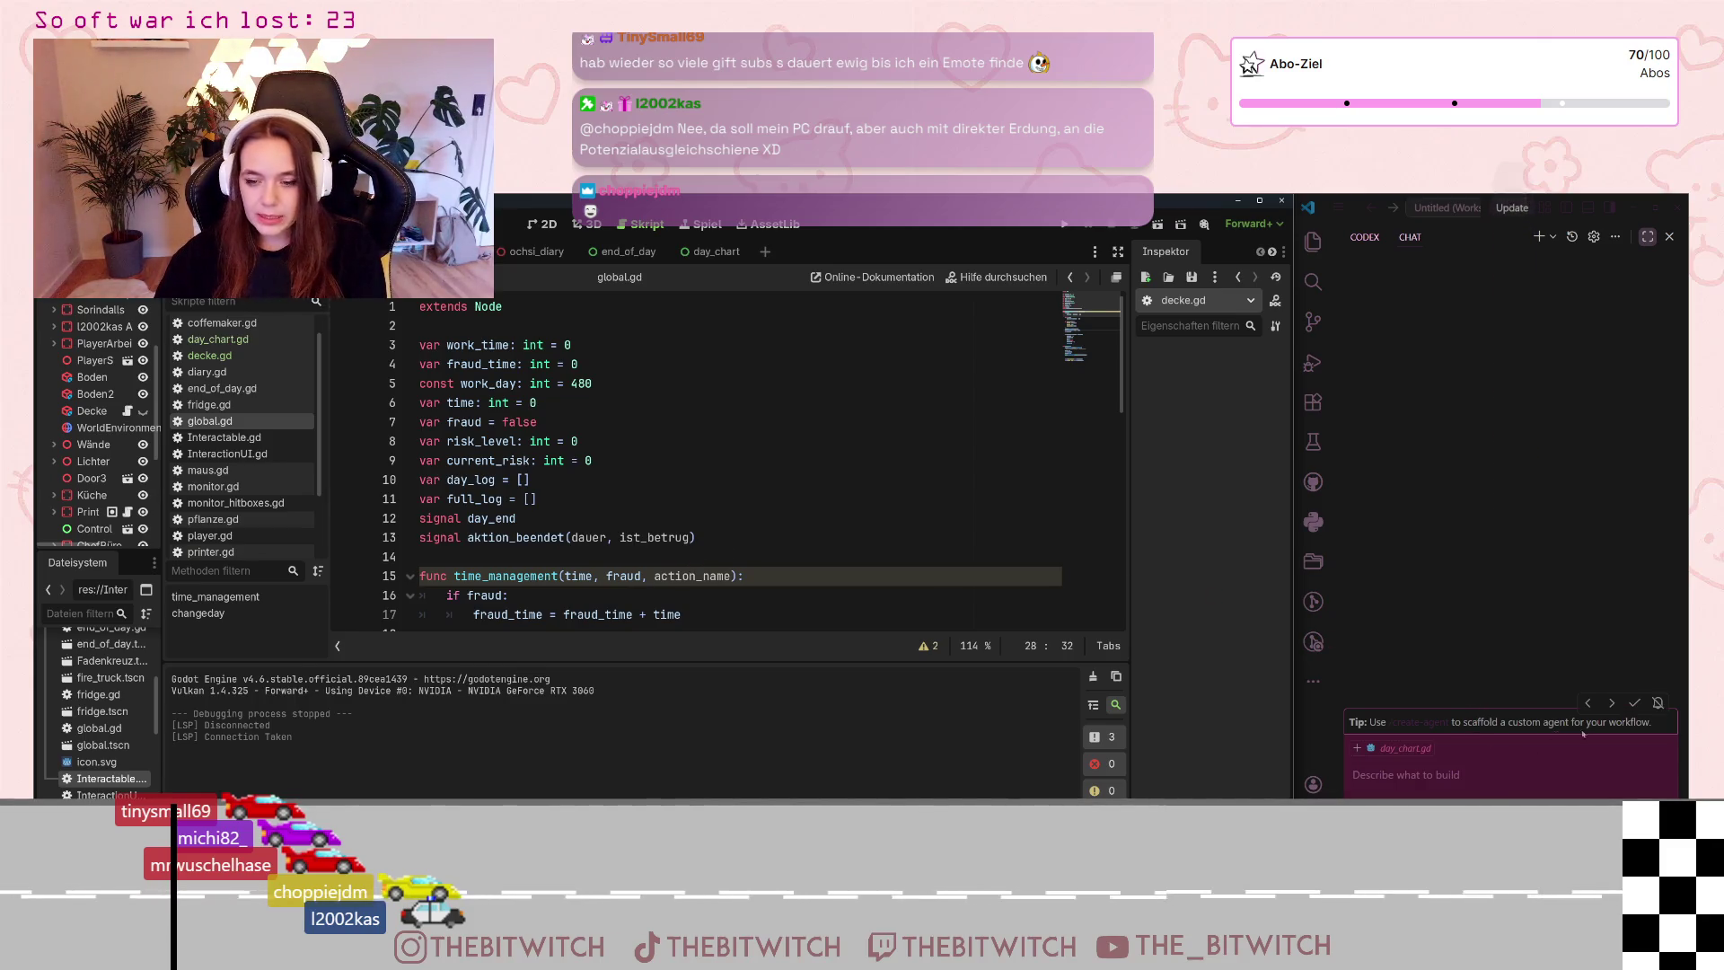
Open the chat.tips.enabled setting from the tip link and close the Settings editor again
click(1658, 702)
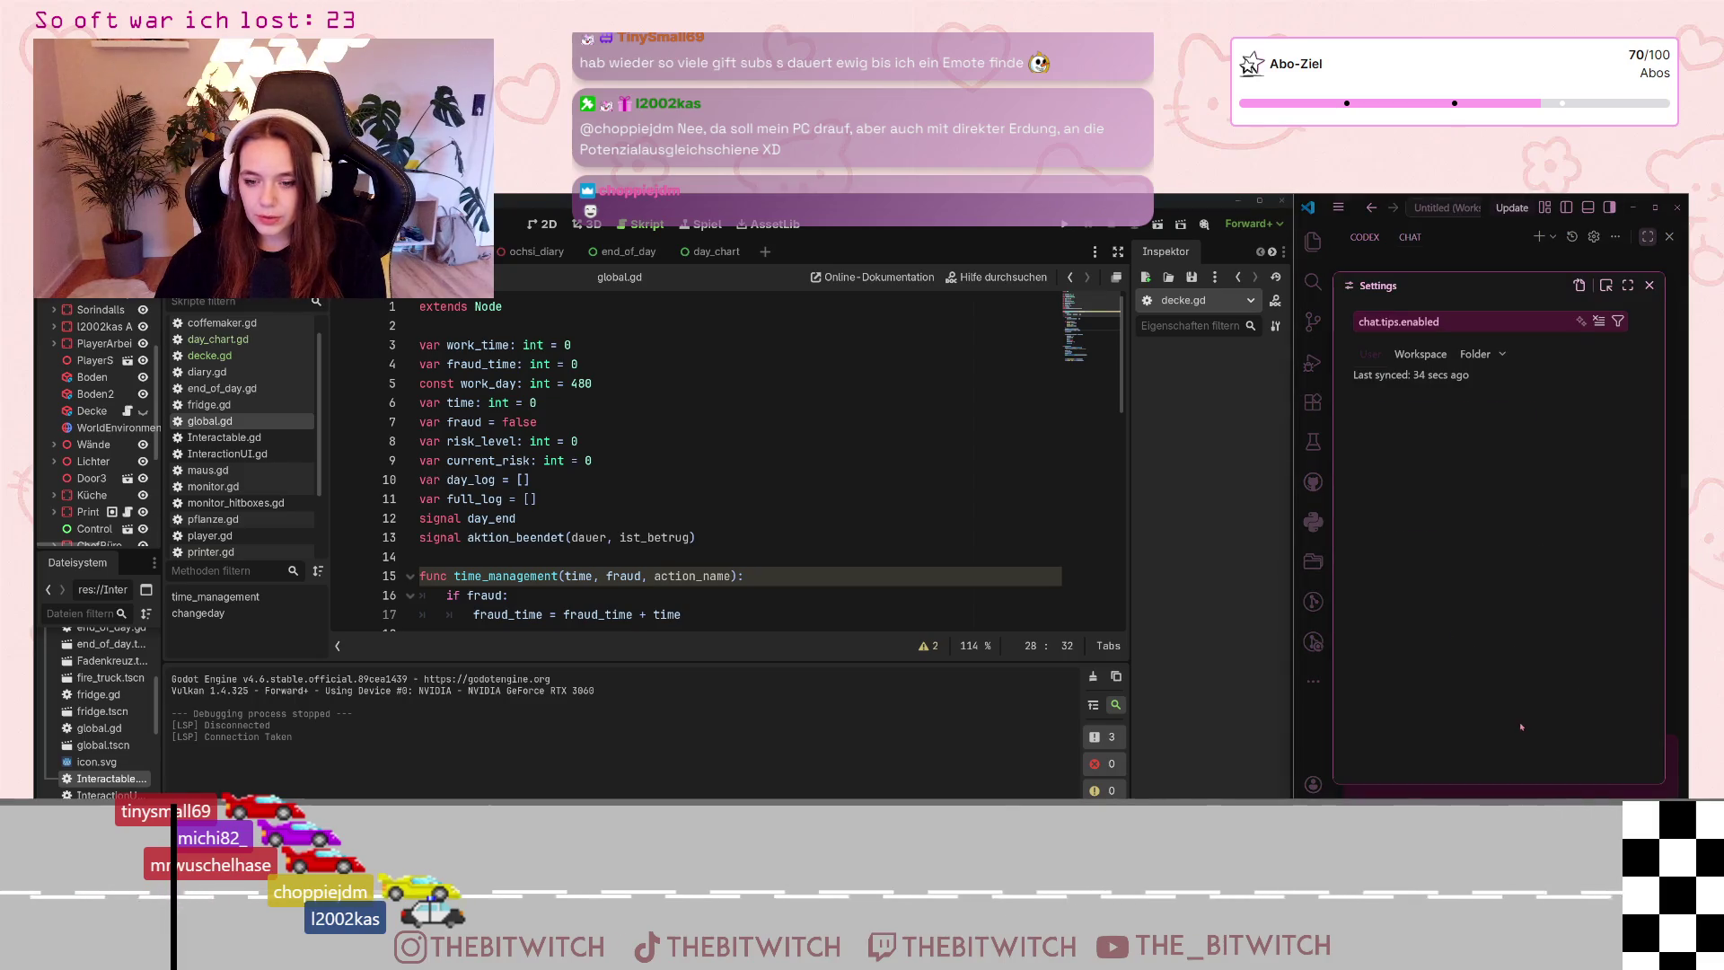
click(1649, 284)
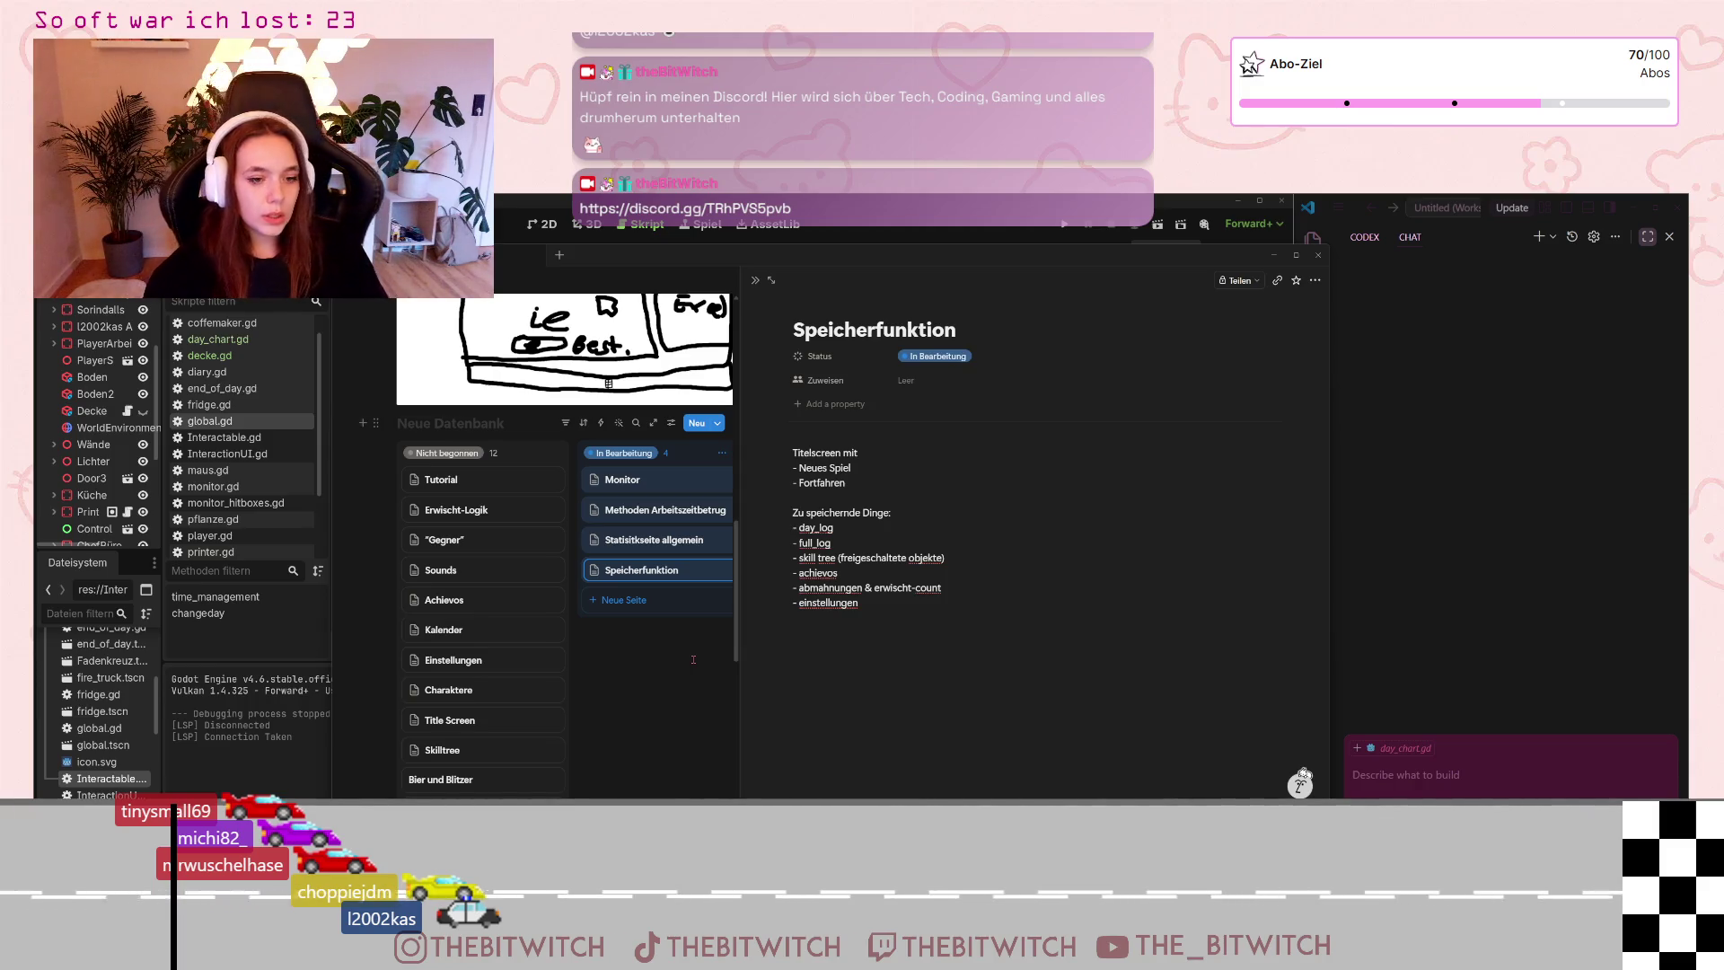
Select the 'Zu speichernde Dinge' heading and list in Notion, then return to the VS Code chat
mouse_move(828, 453)
drag(874, 602, 795, 523)
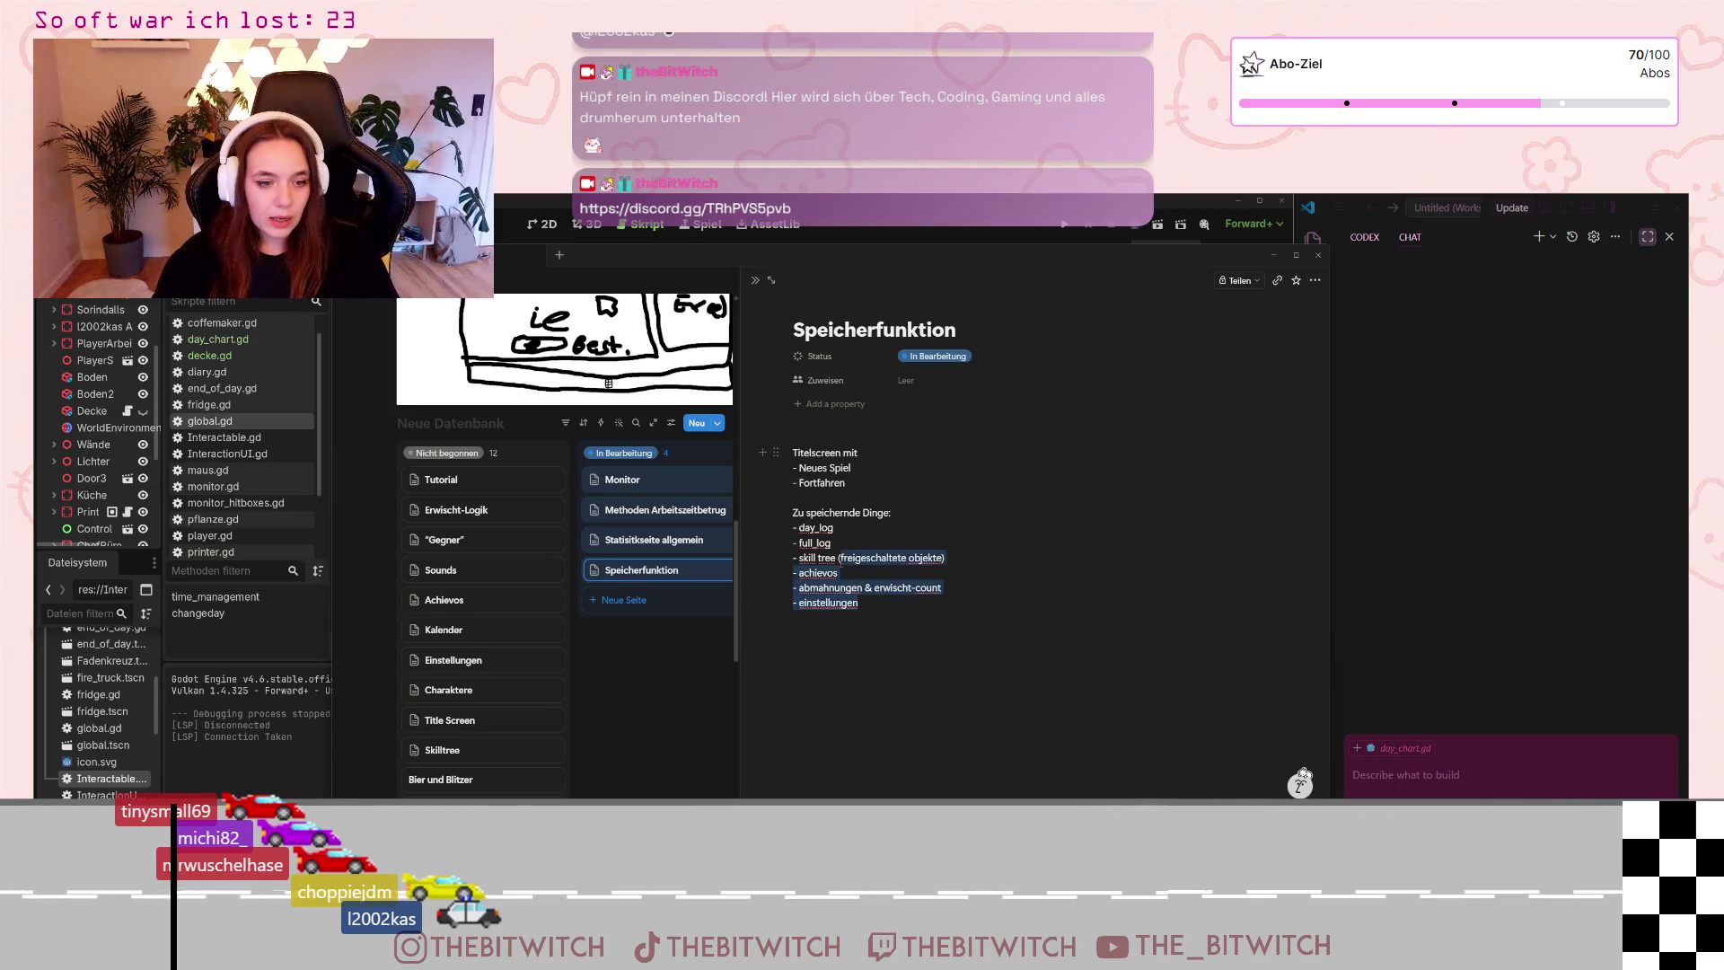
click(866, 603)
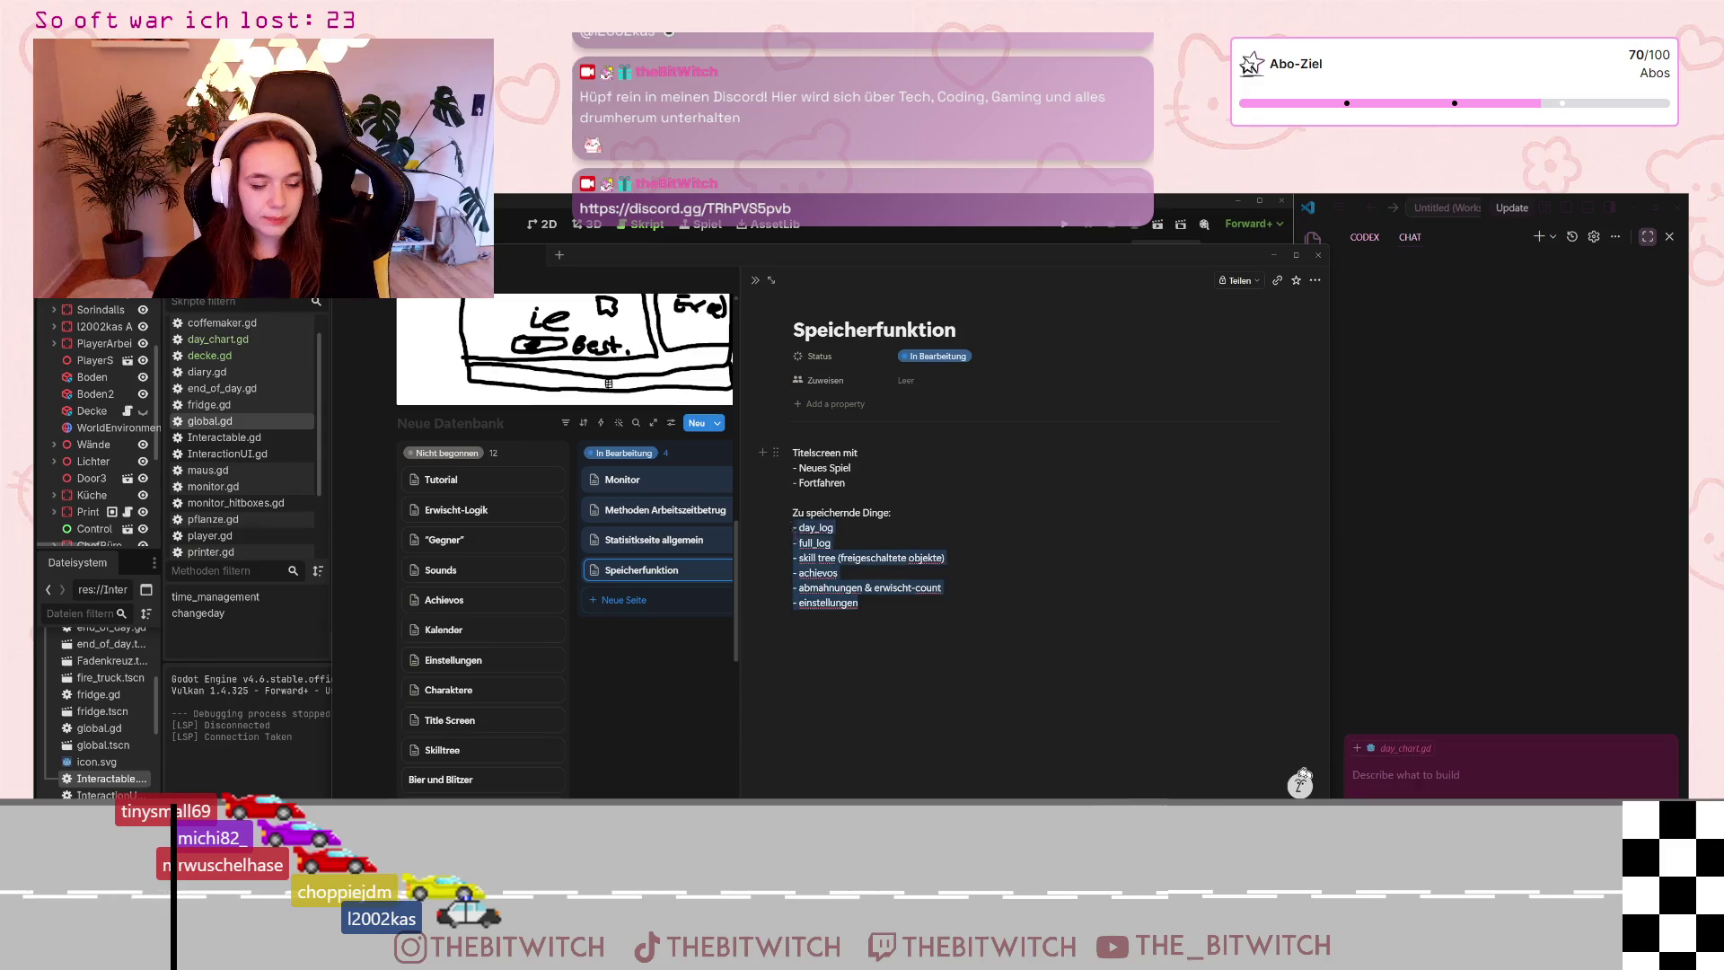
drag(862, 604, 792, 512)
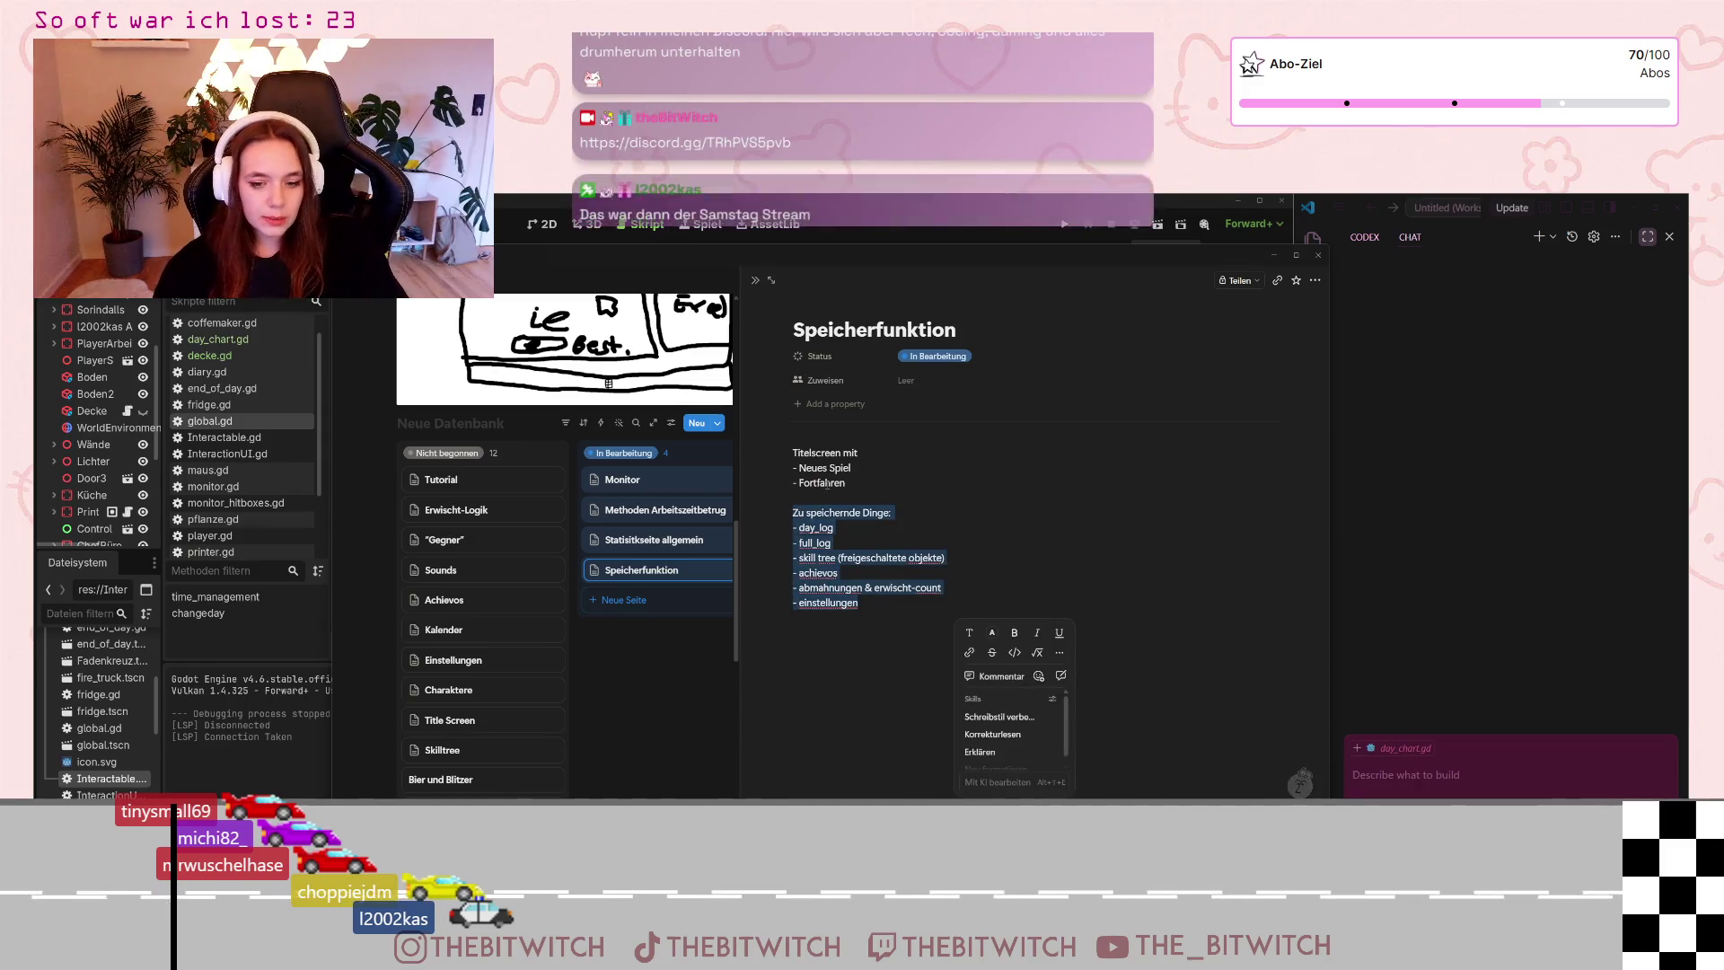
click(1038, 531)
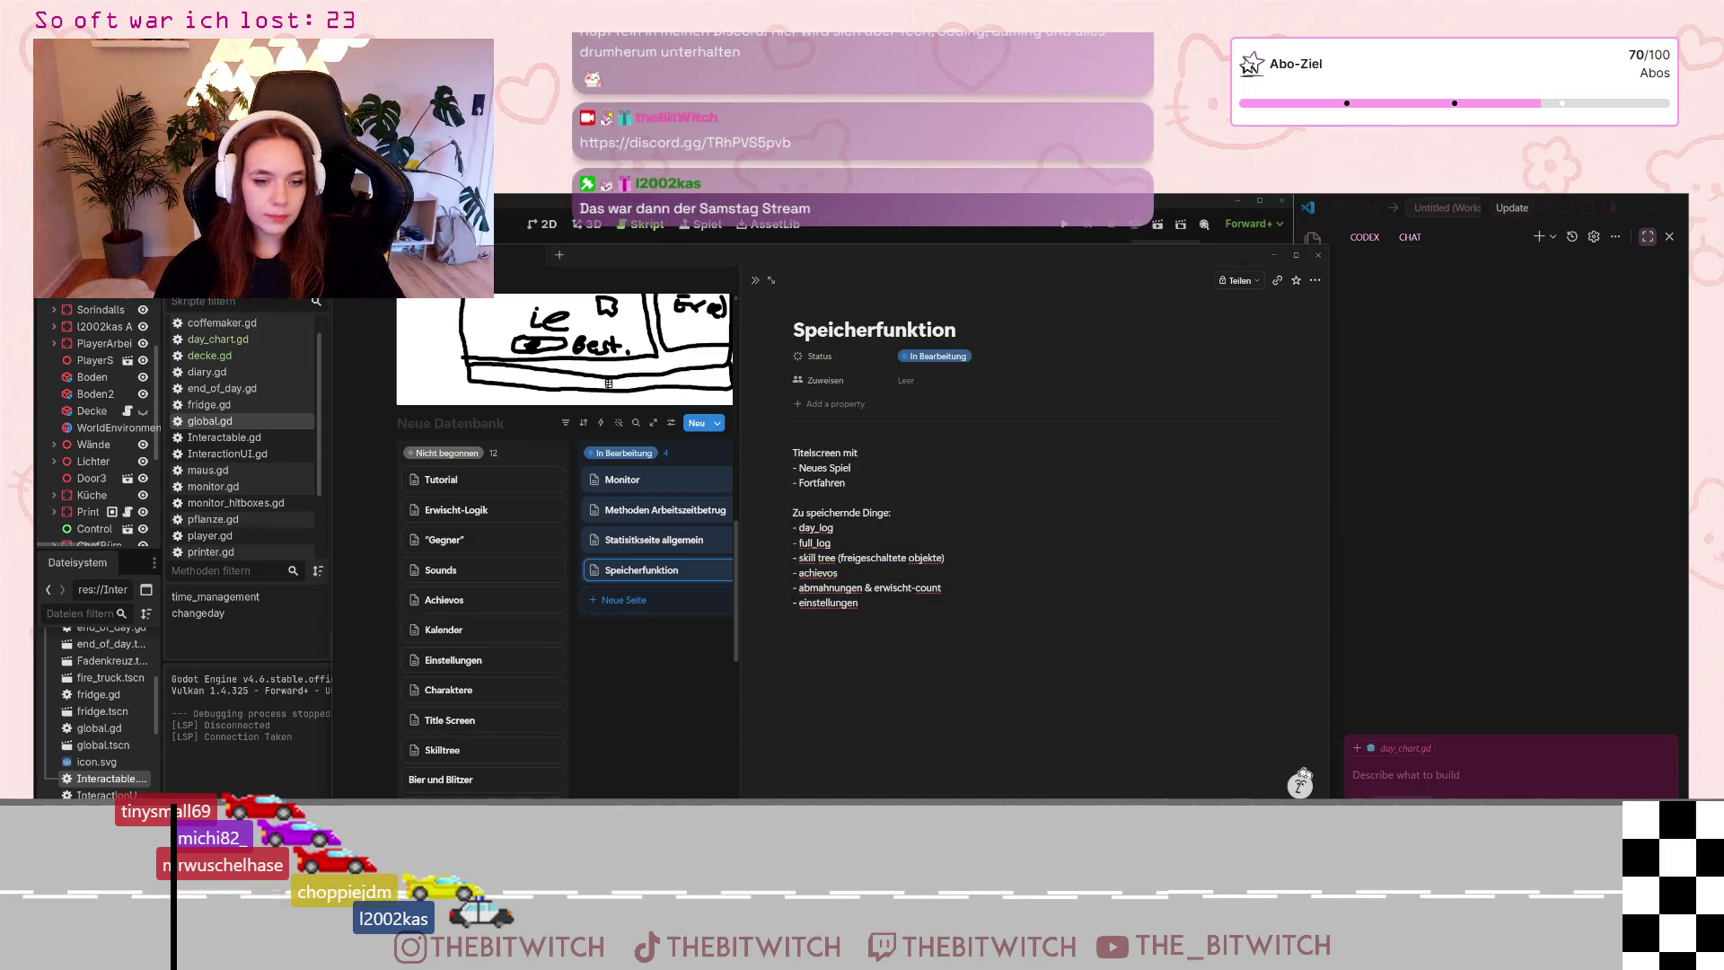
click(1344, 732)
text(Als nächstes m,)
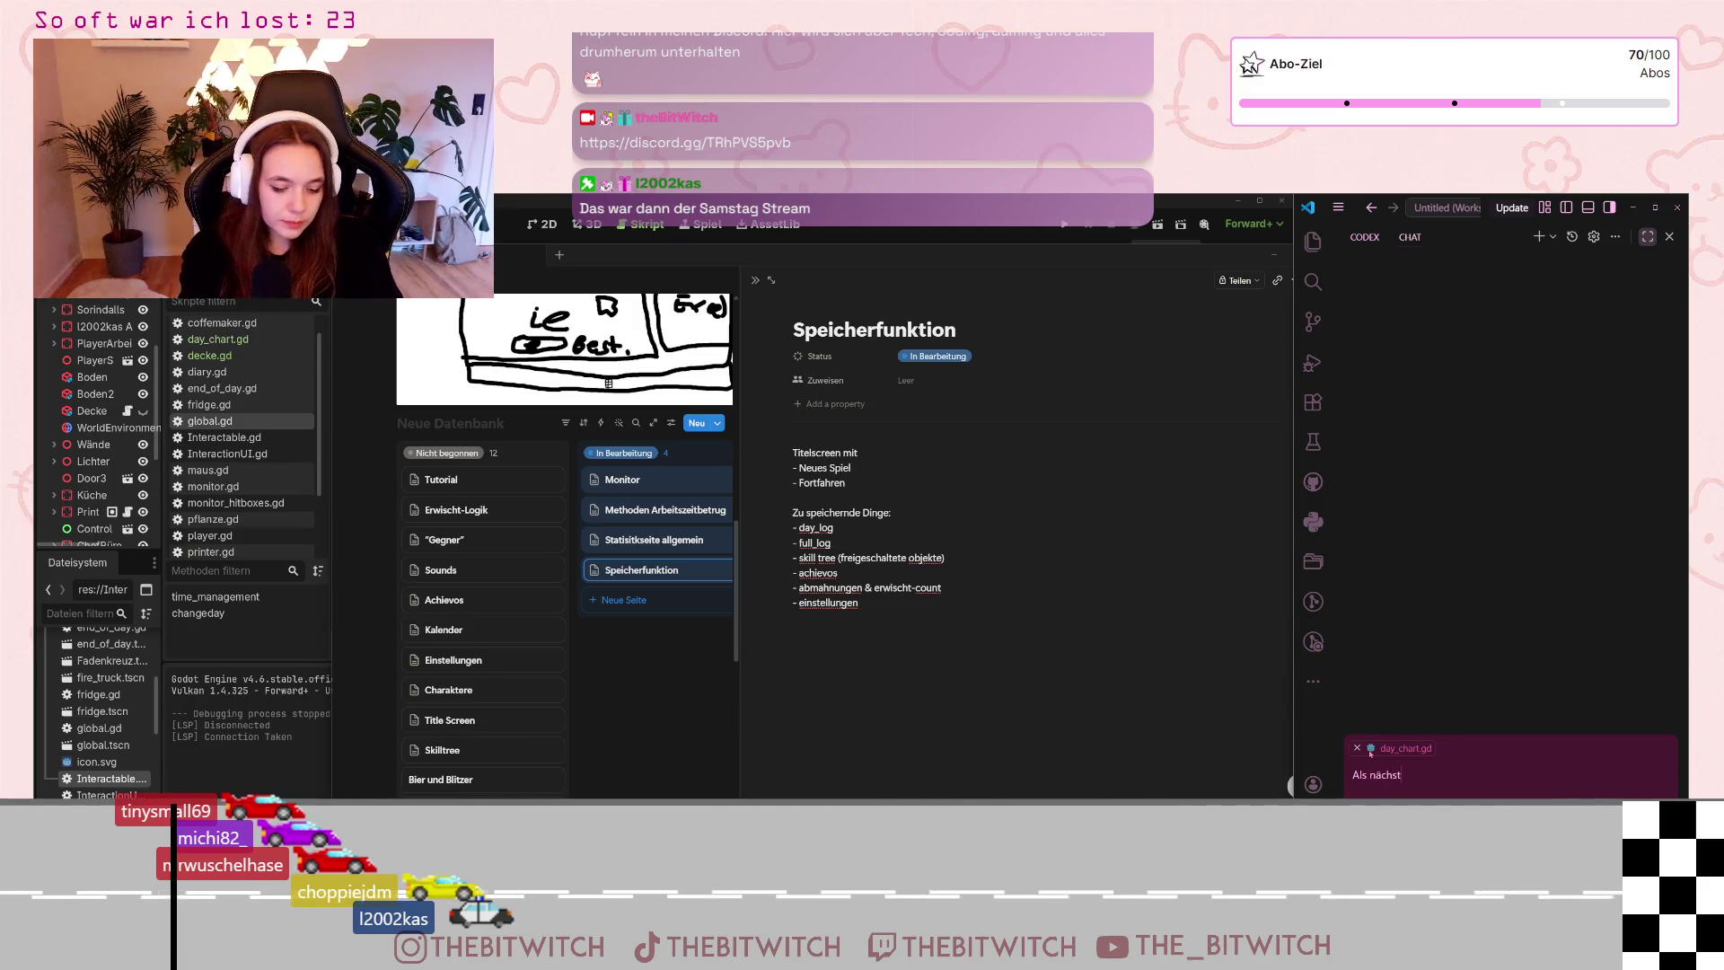
text(mög)
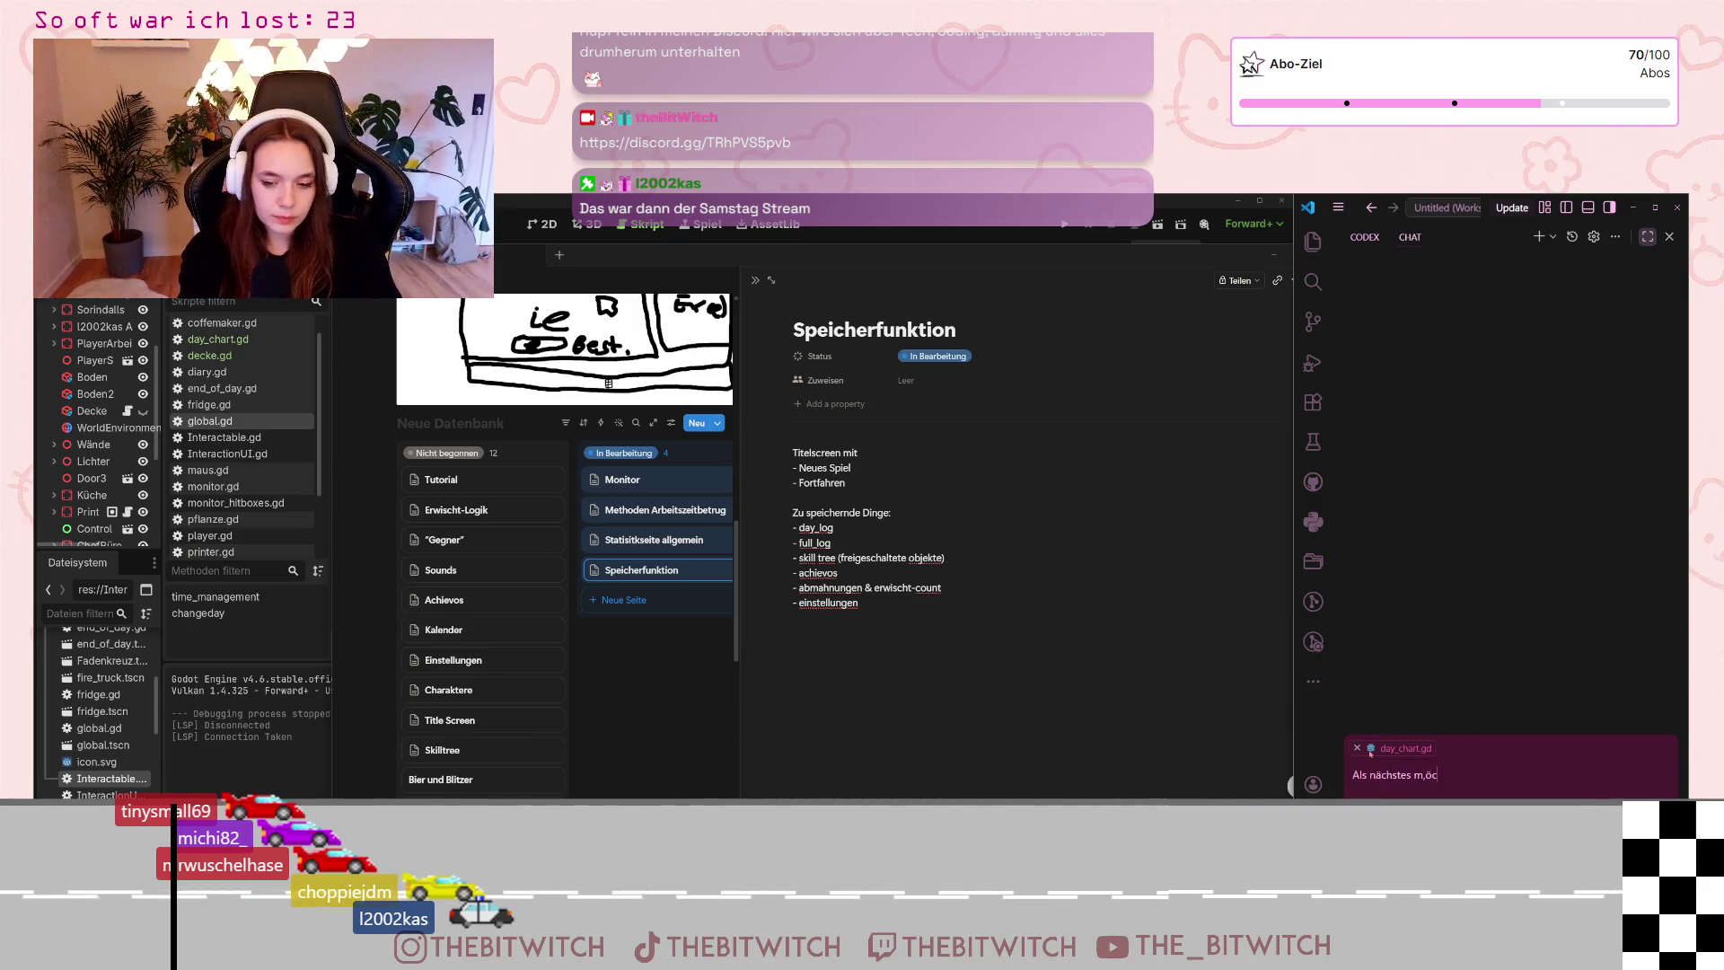
Edit the German save-feature prompt and paste the 'Zu speichernde Dinge' list on a new paragraph below it
key(BackSpace)
key(BackSpace)
text(hte ich eine)
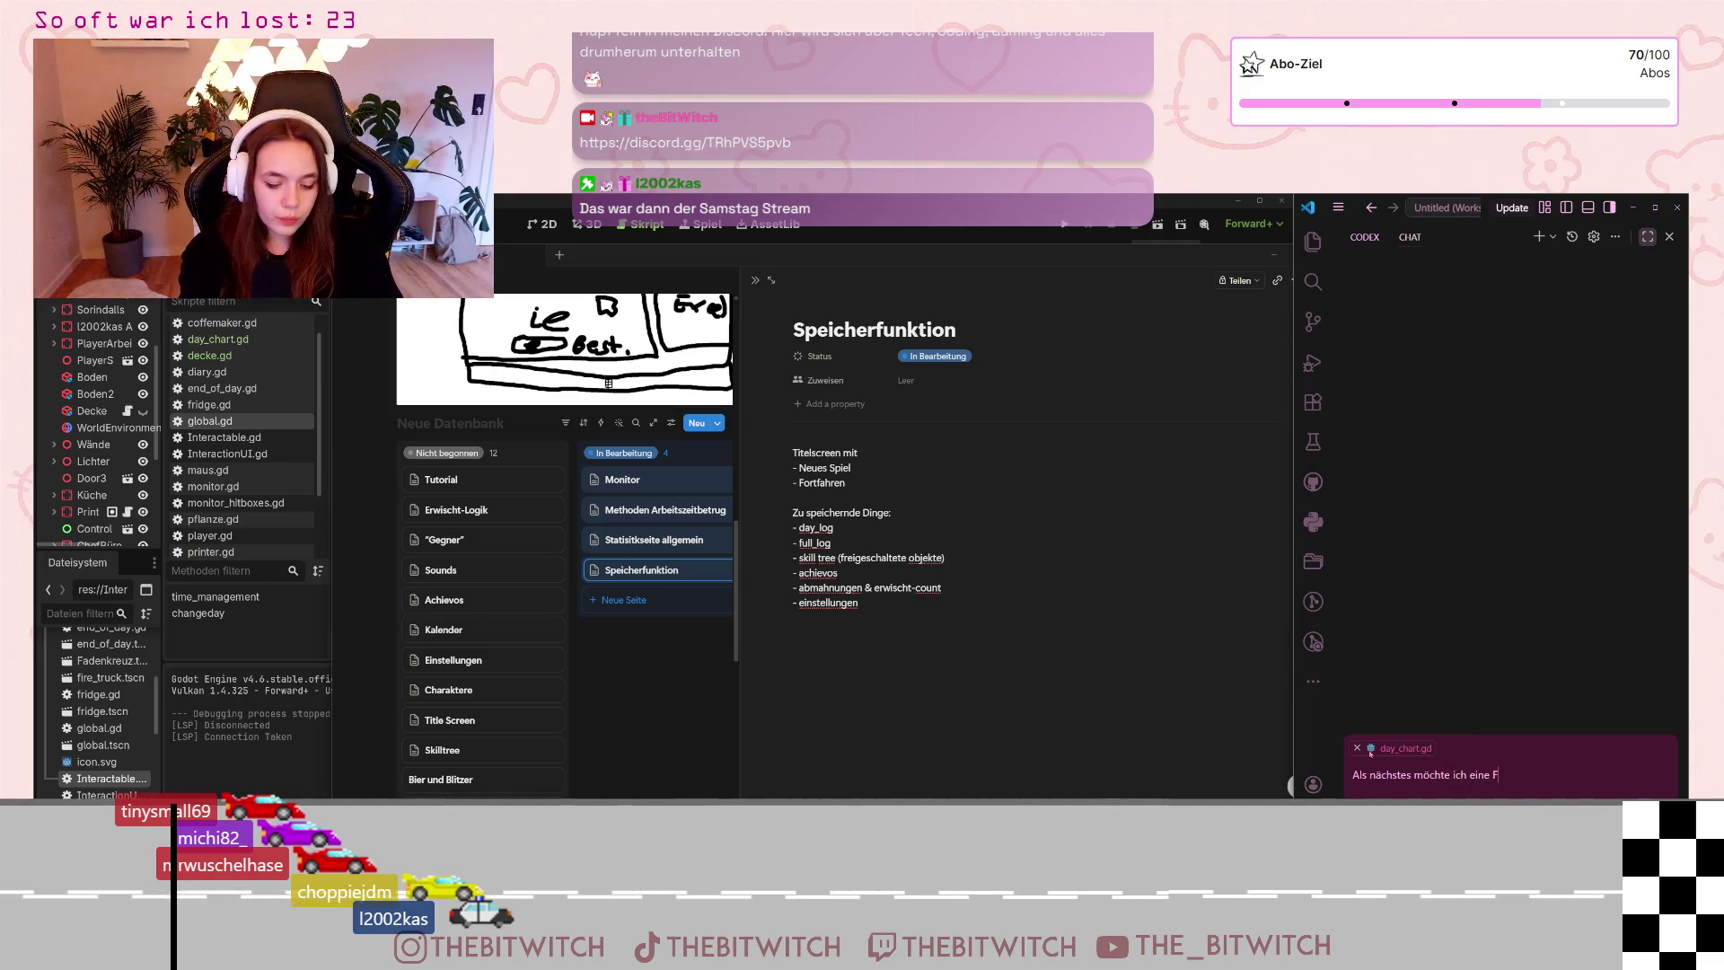
text(Speicher-)
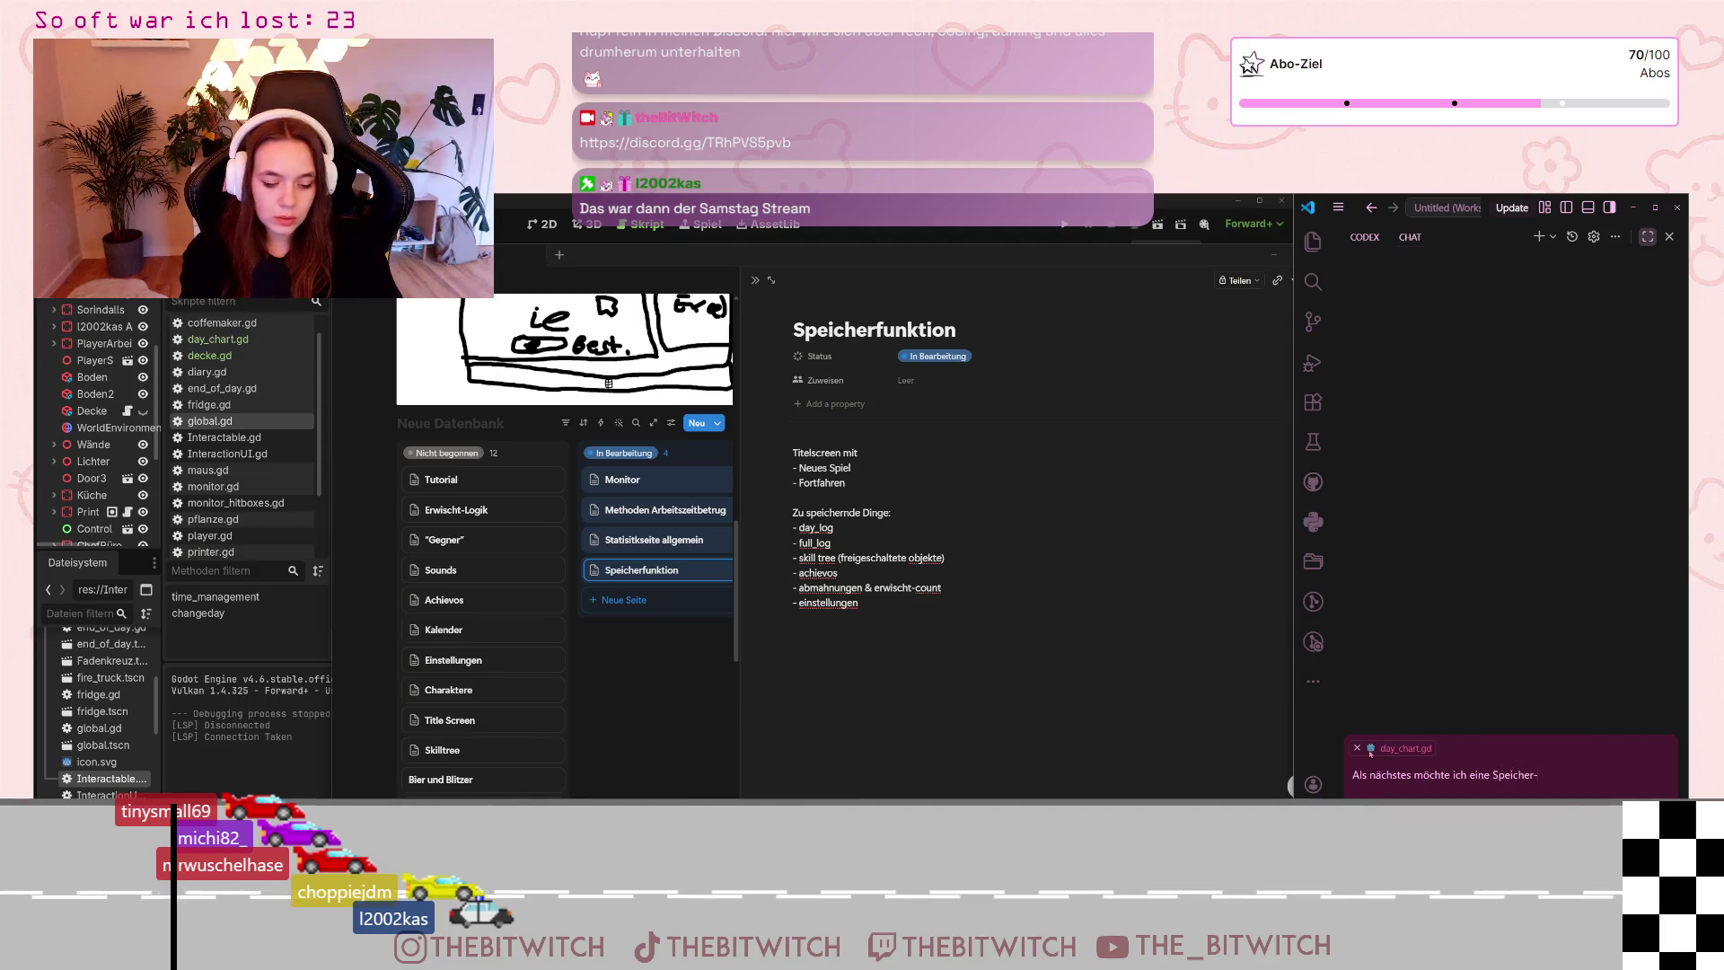
text(Funktion einbau)
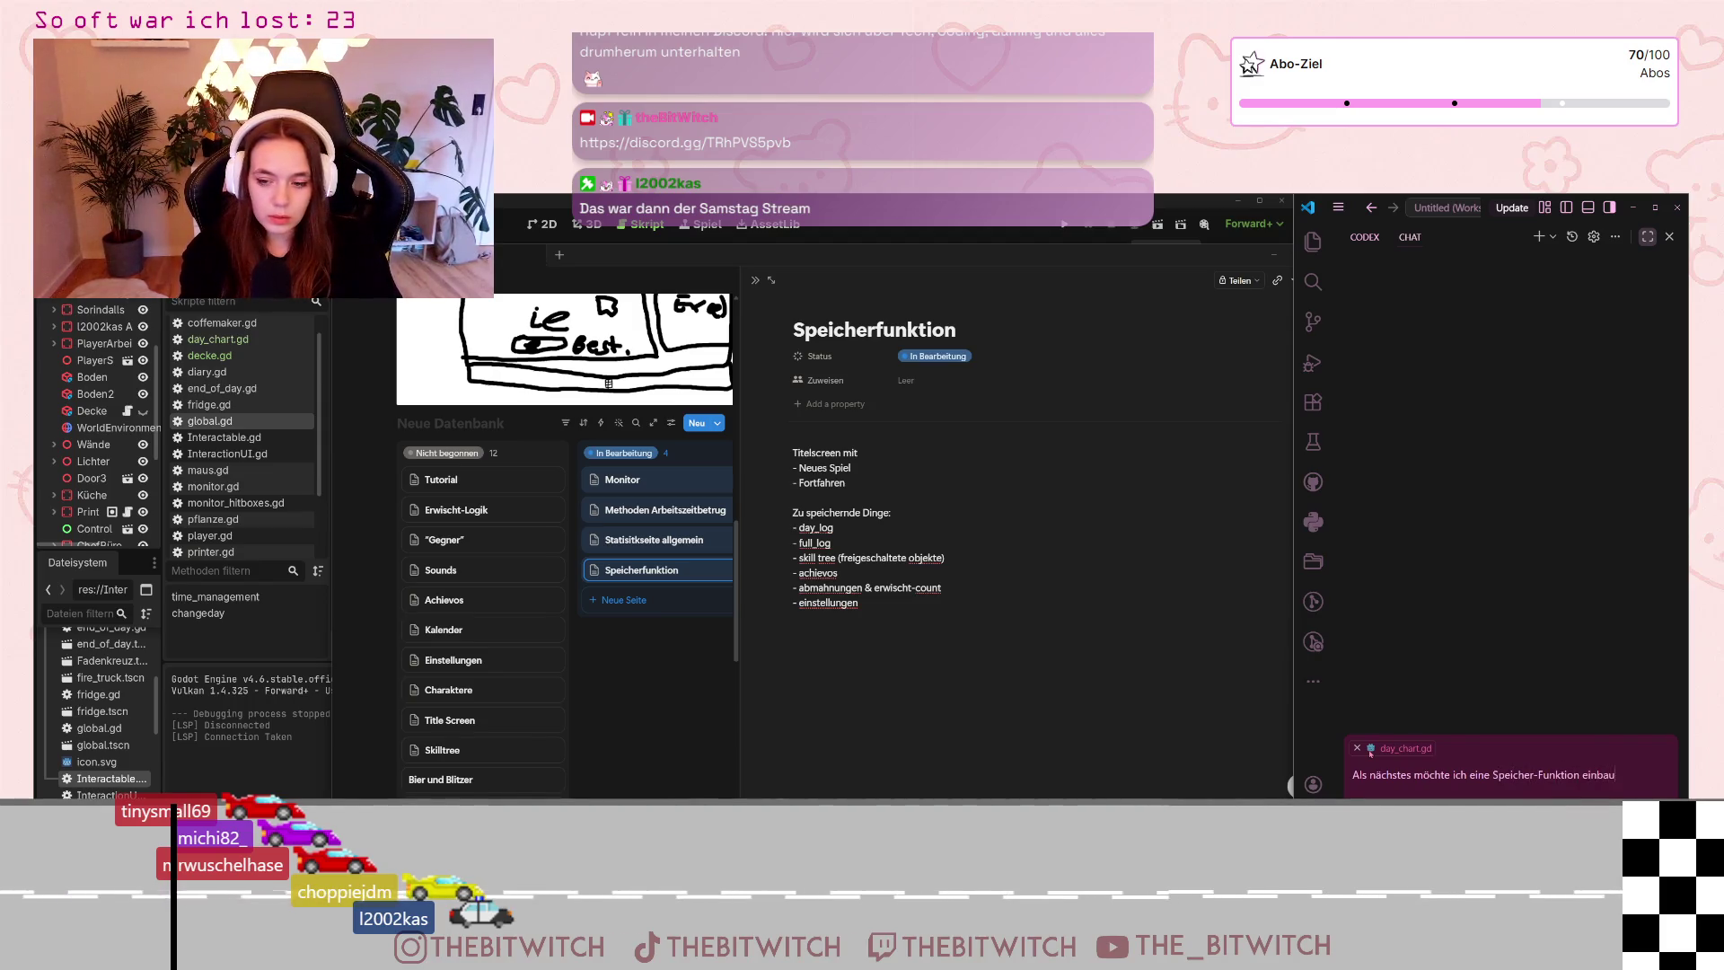
text(en.)
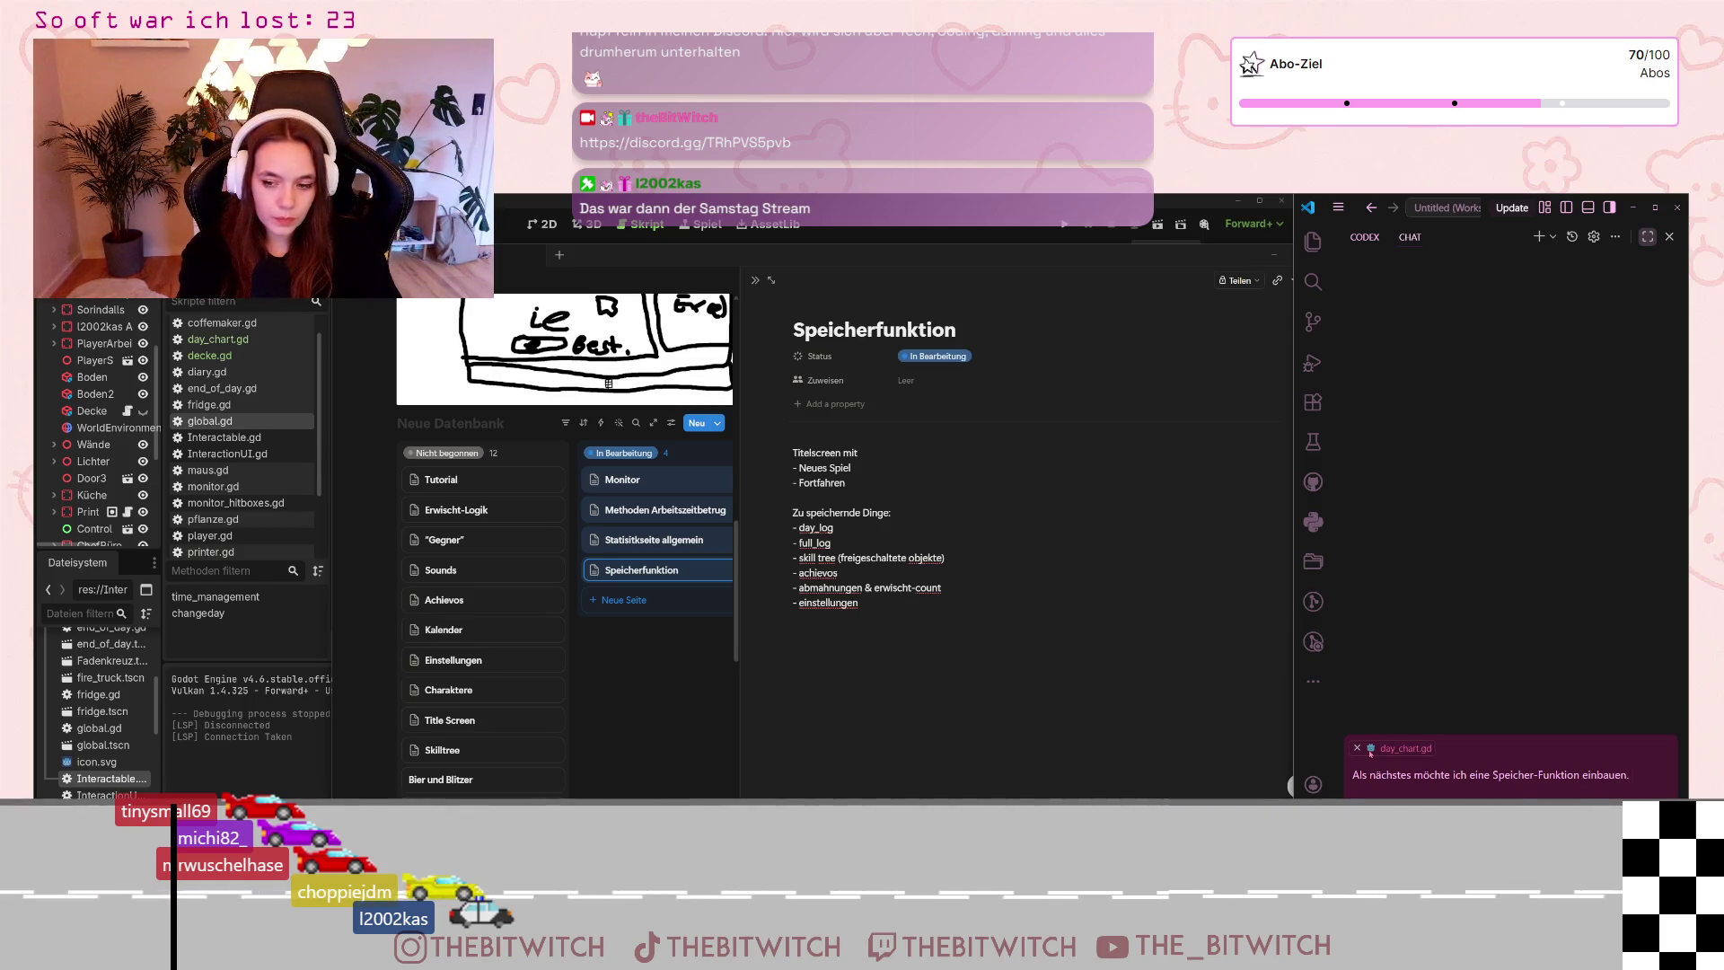
text(de Ding)
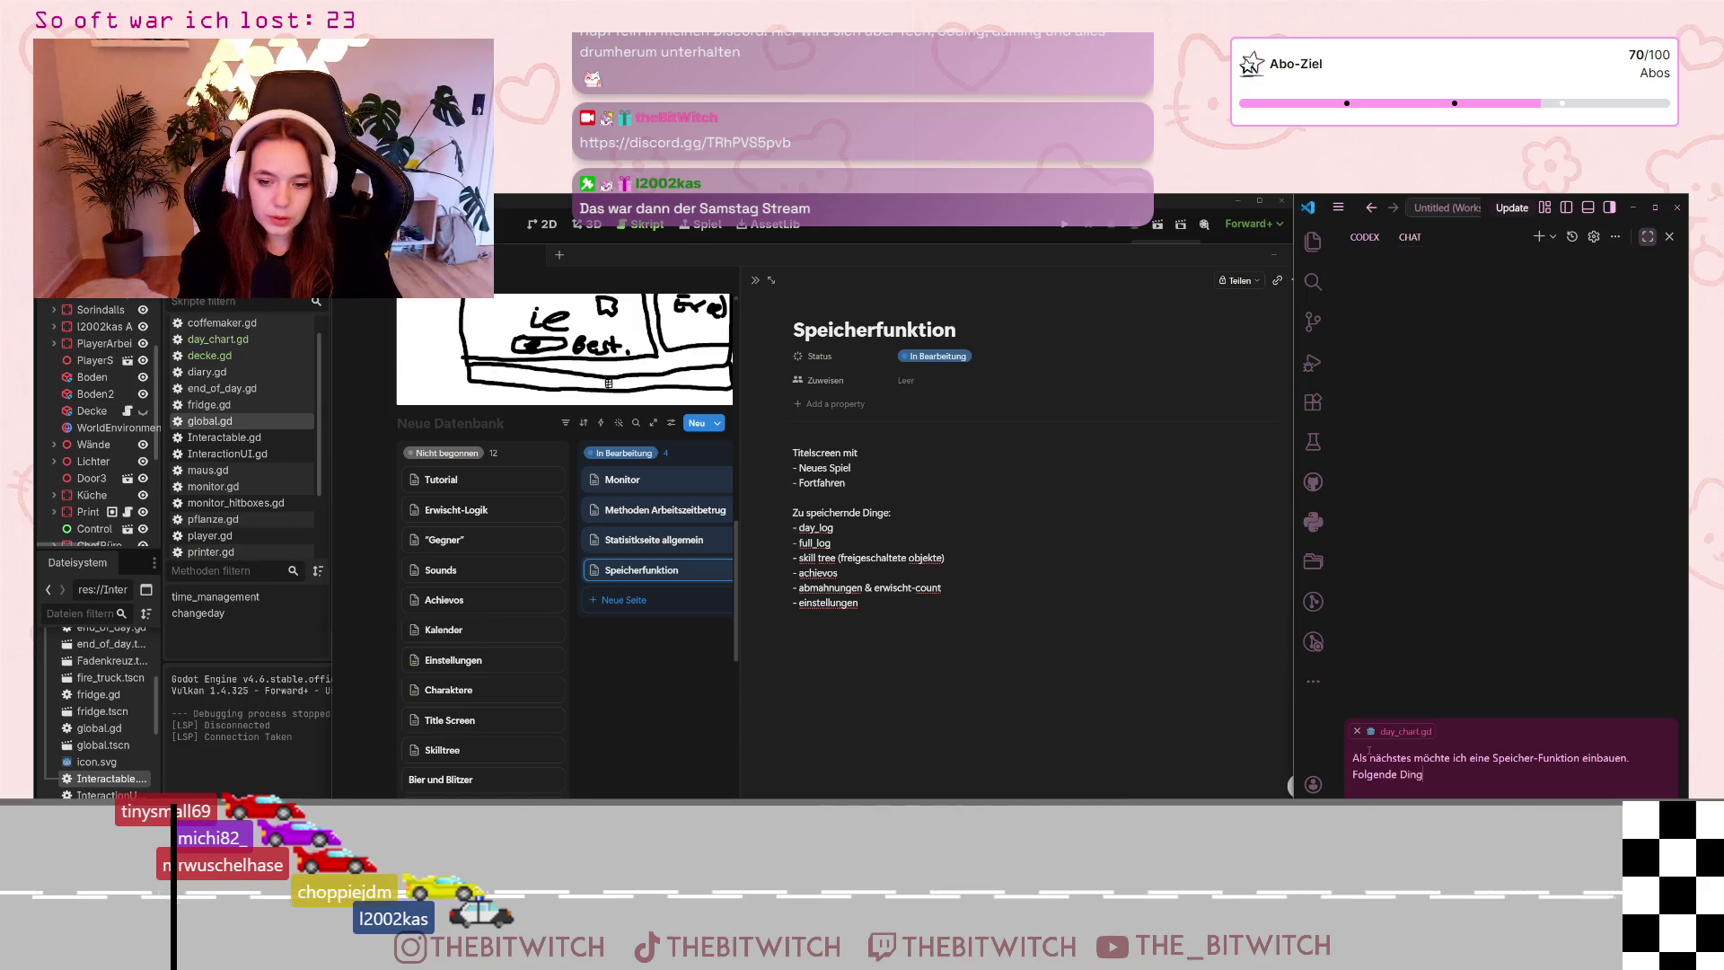
text(e m)
text(üssen gespe)
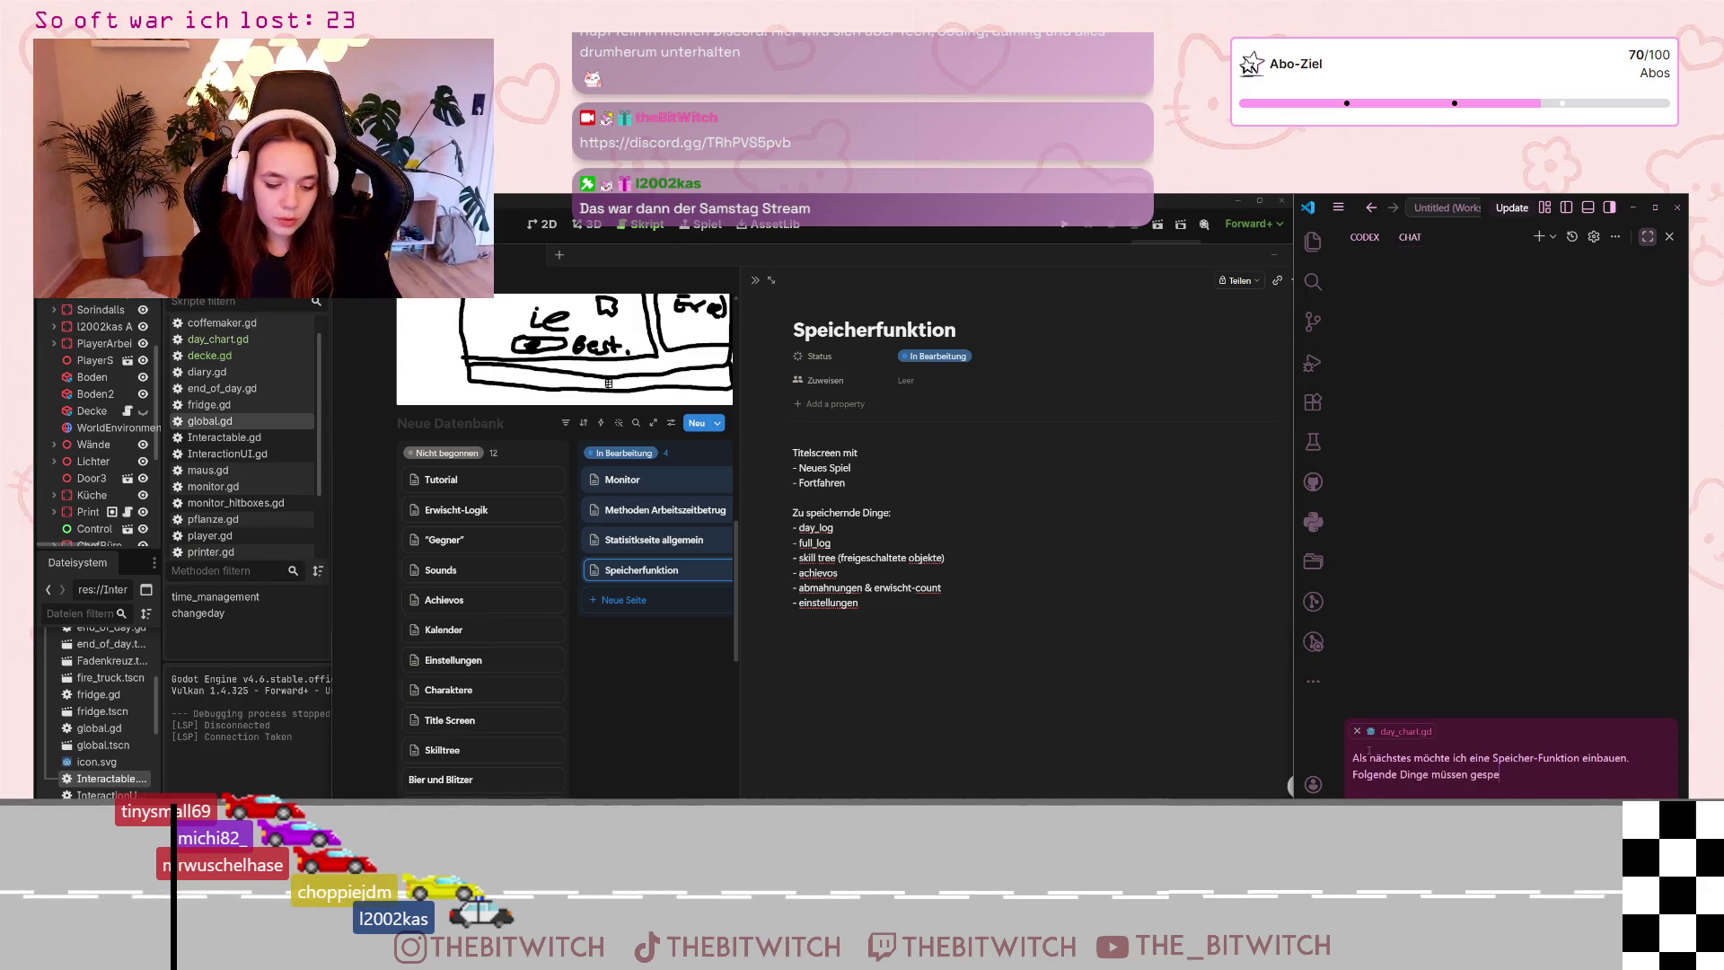
text(ichert werden (bzw))
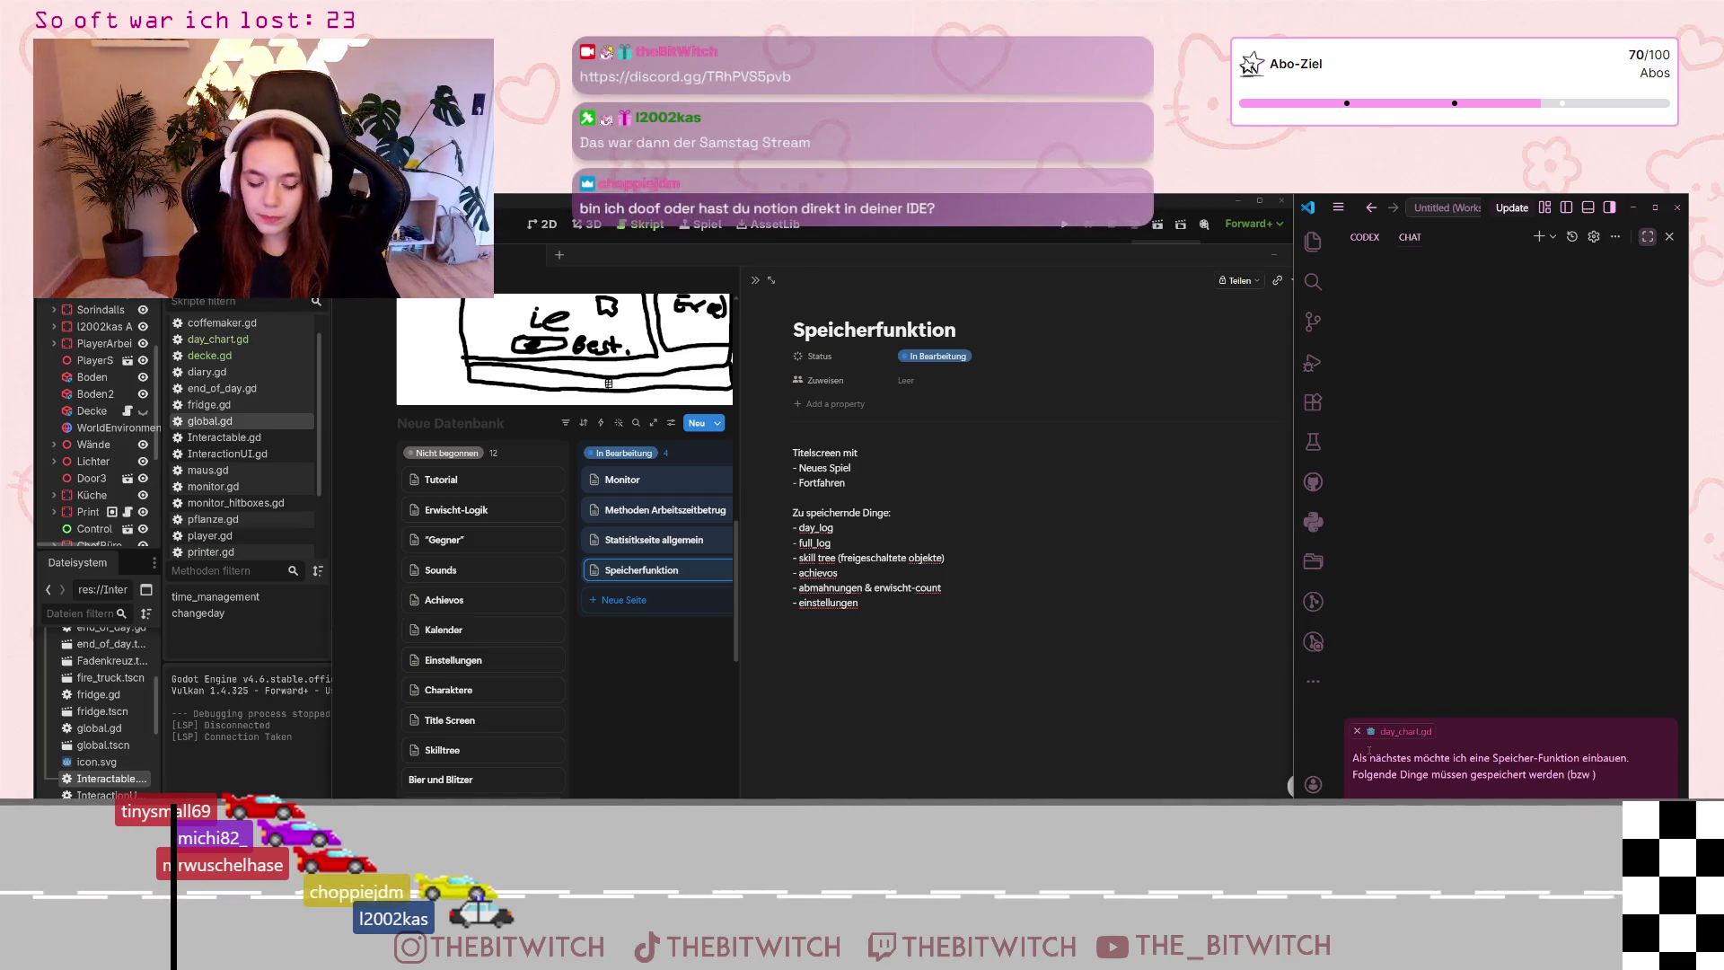
text(perspektivi)
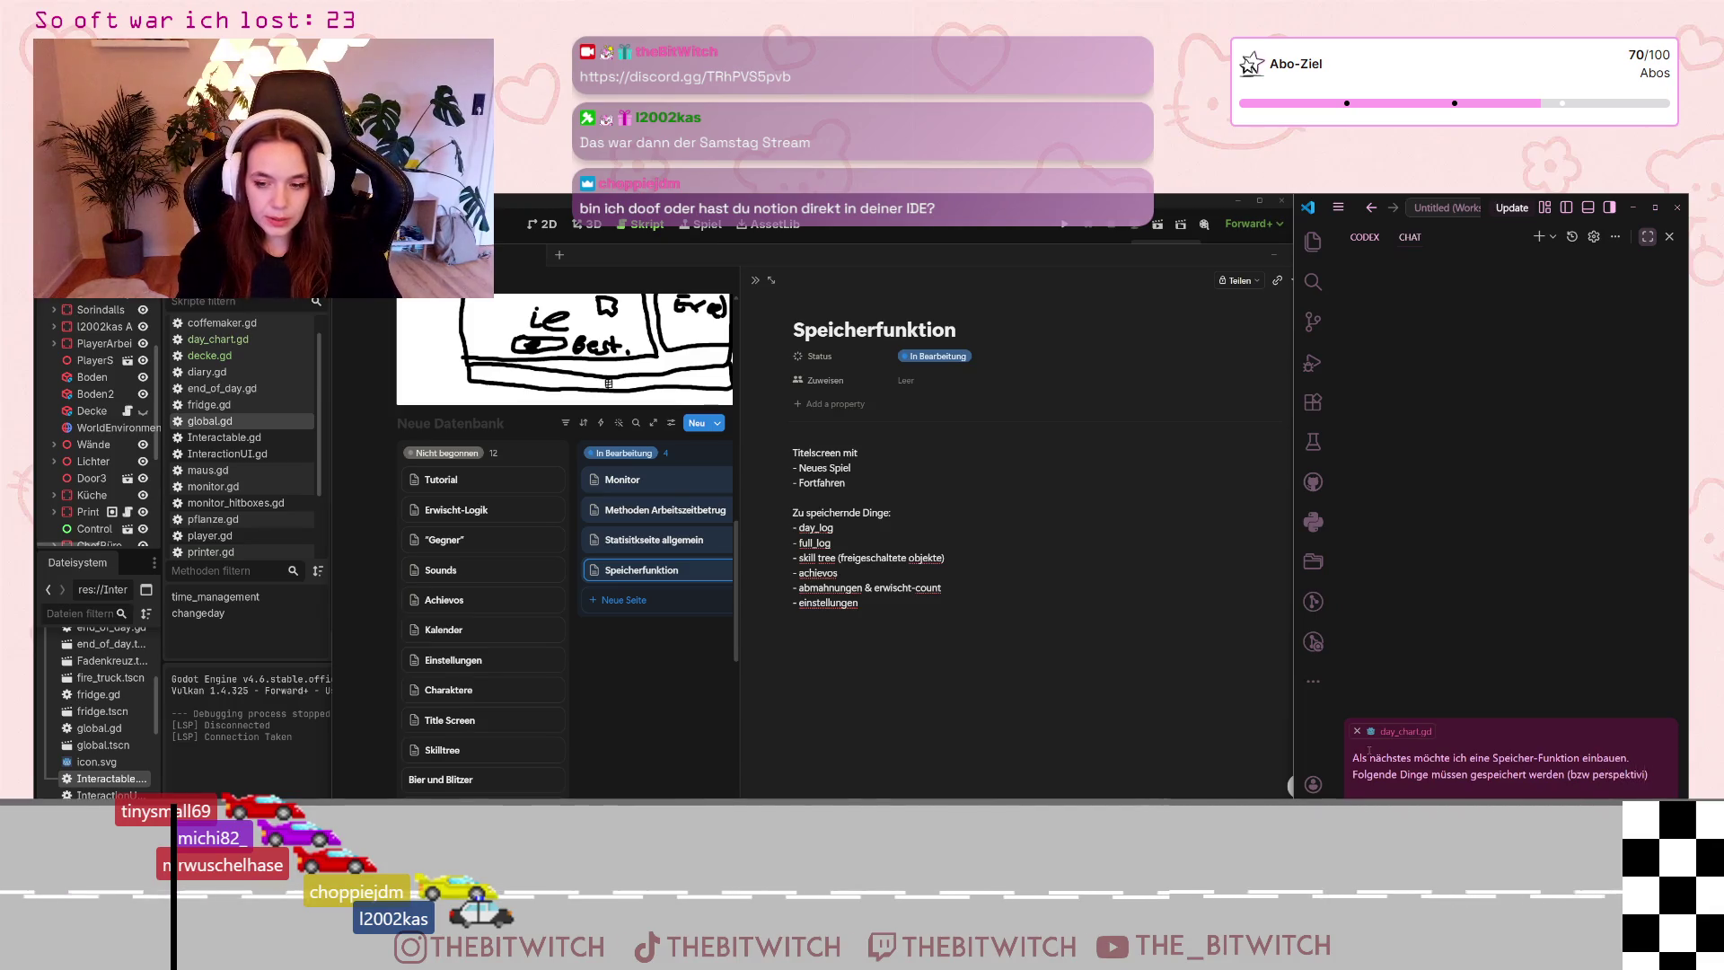
text(sch, einige din)
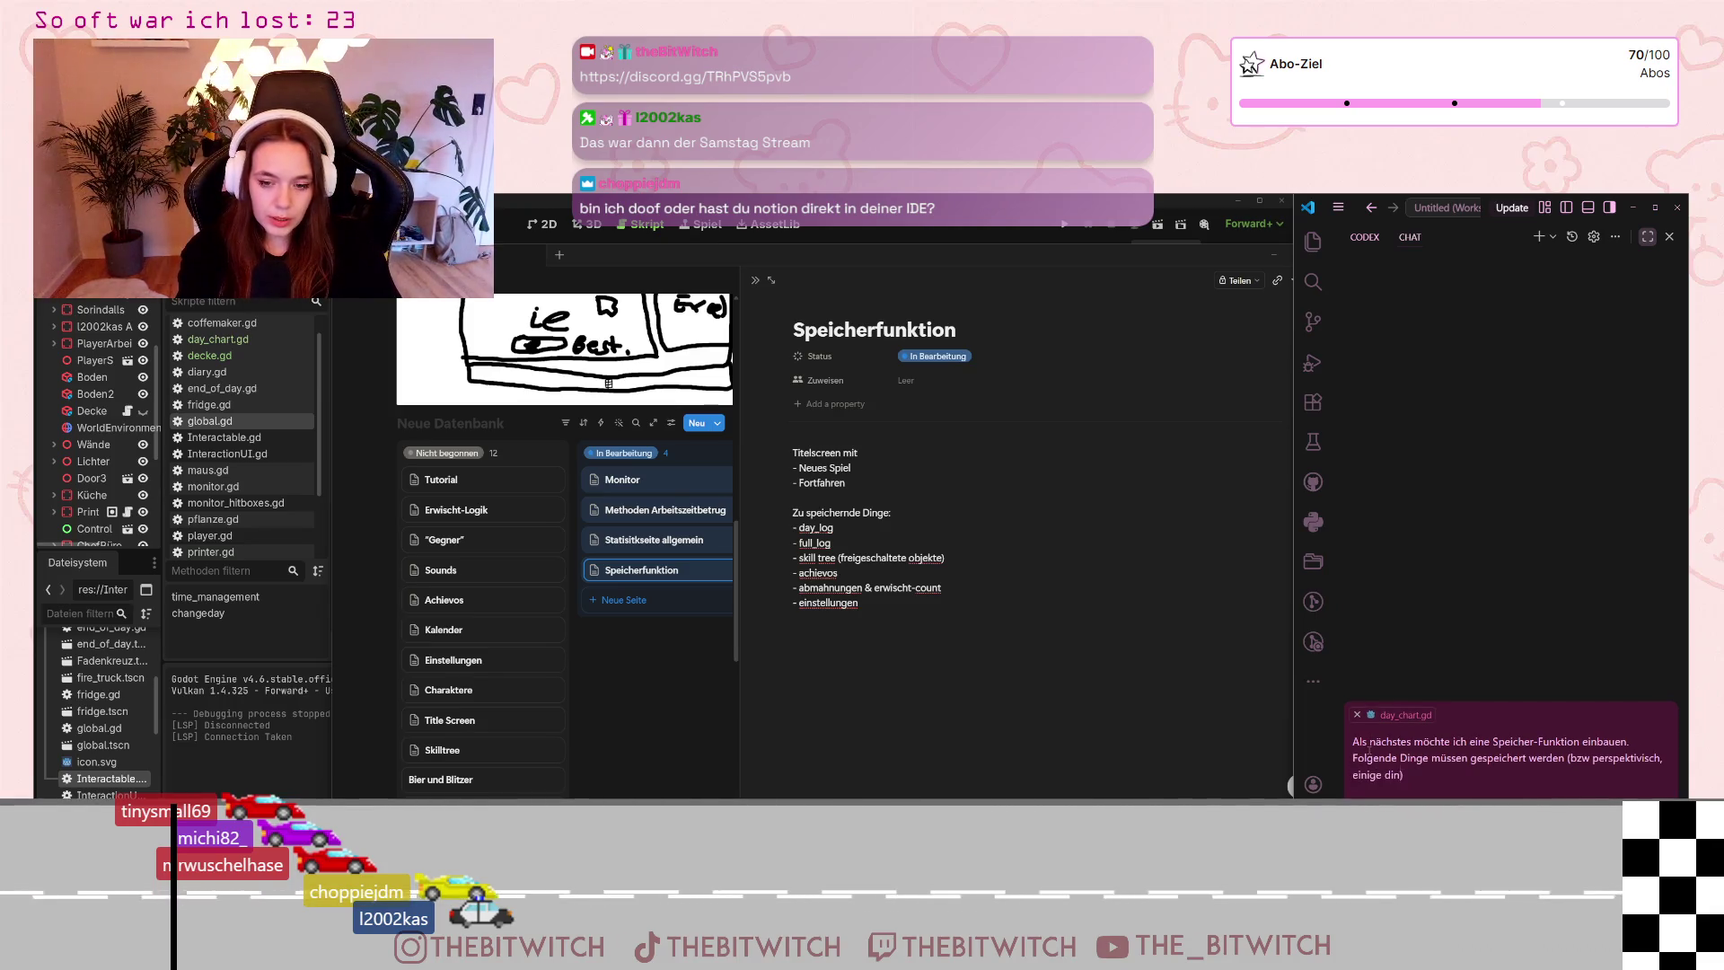
text(ge gibt es dav)
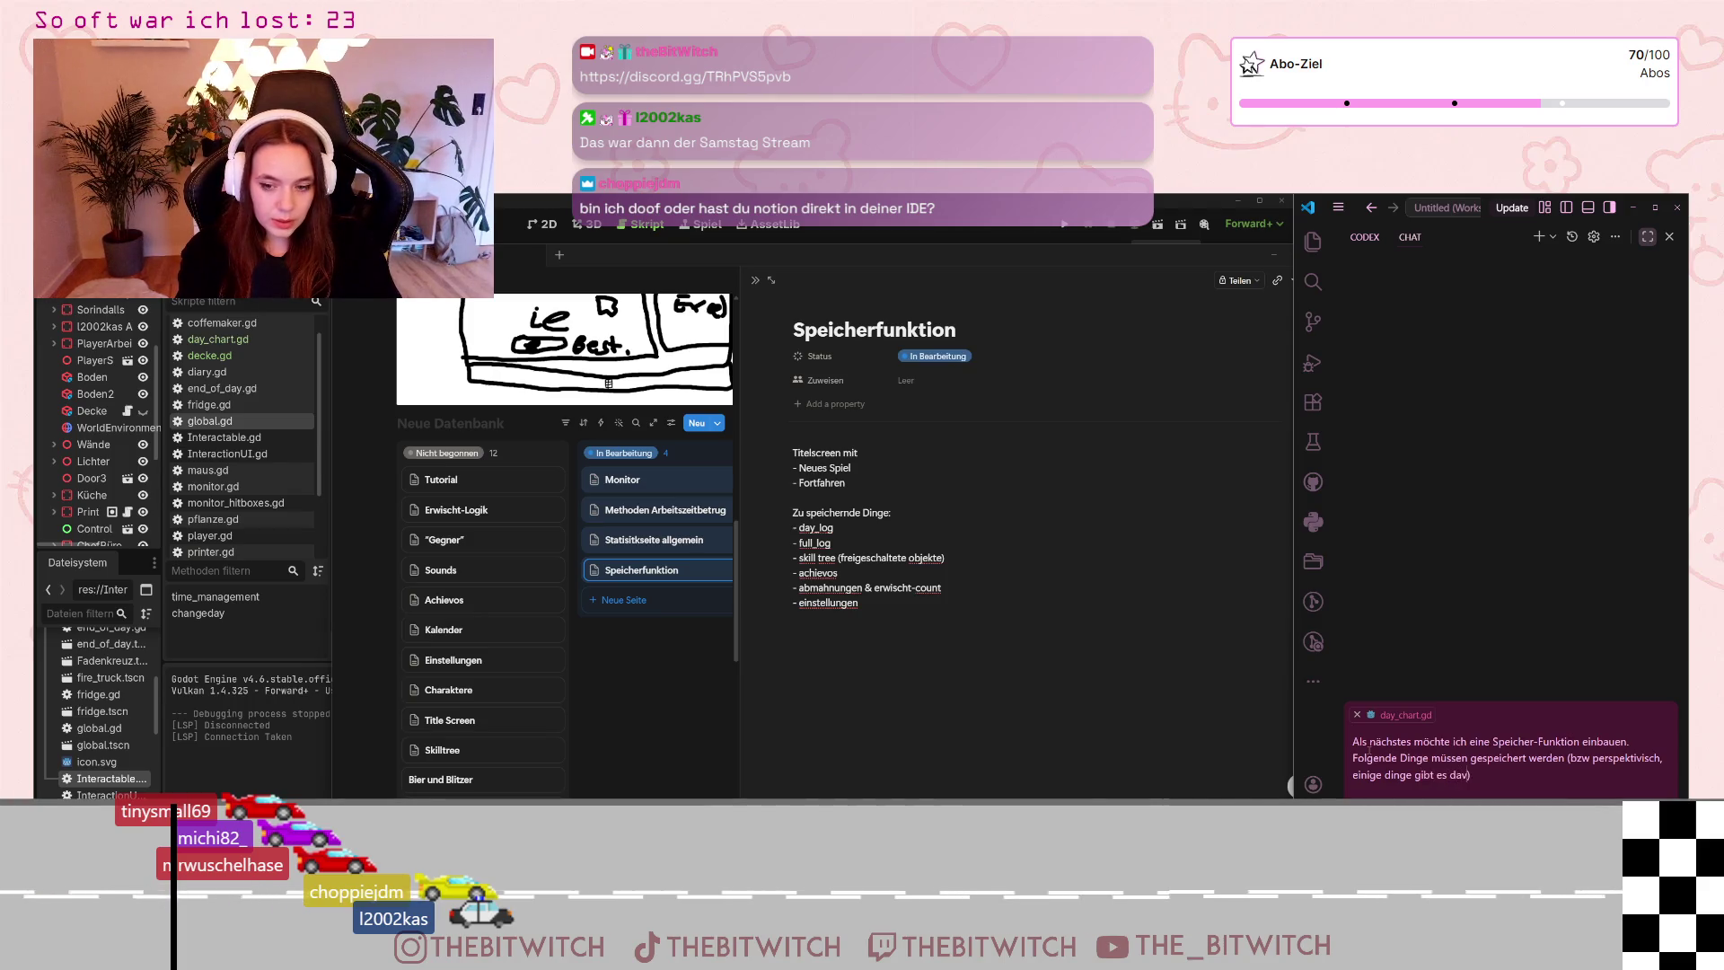
text(on noch nicht))
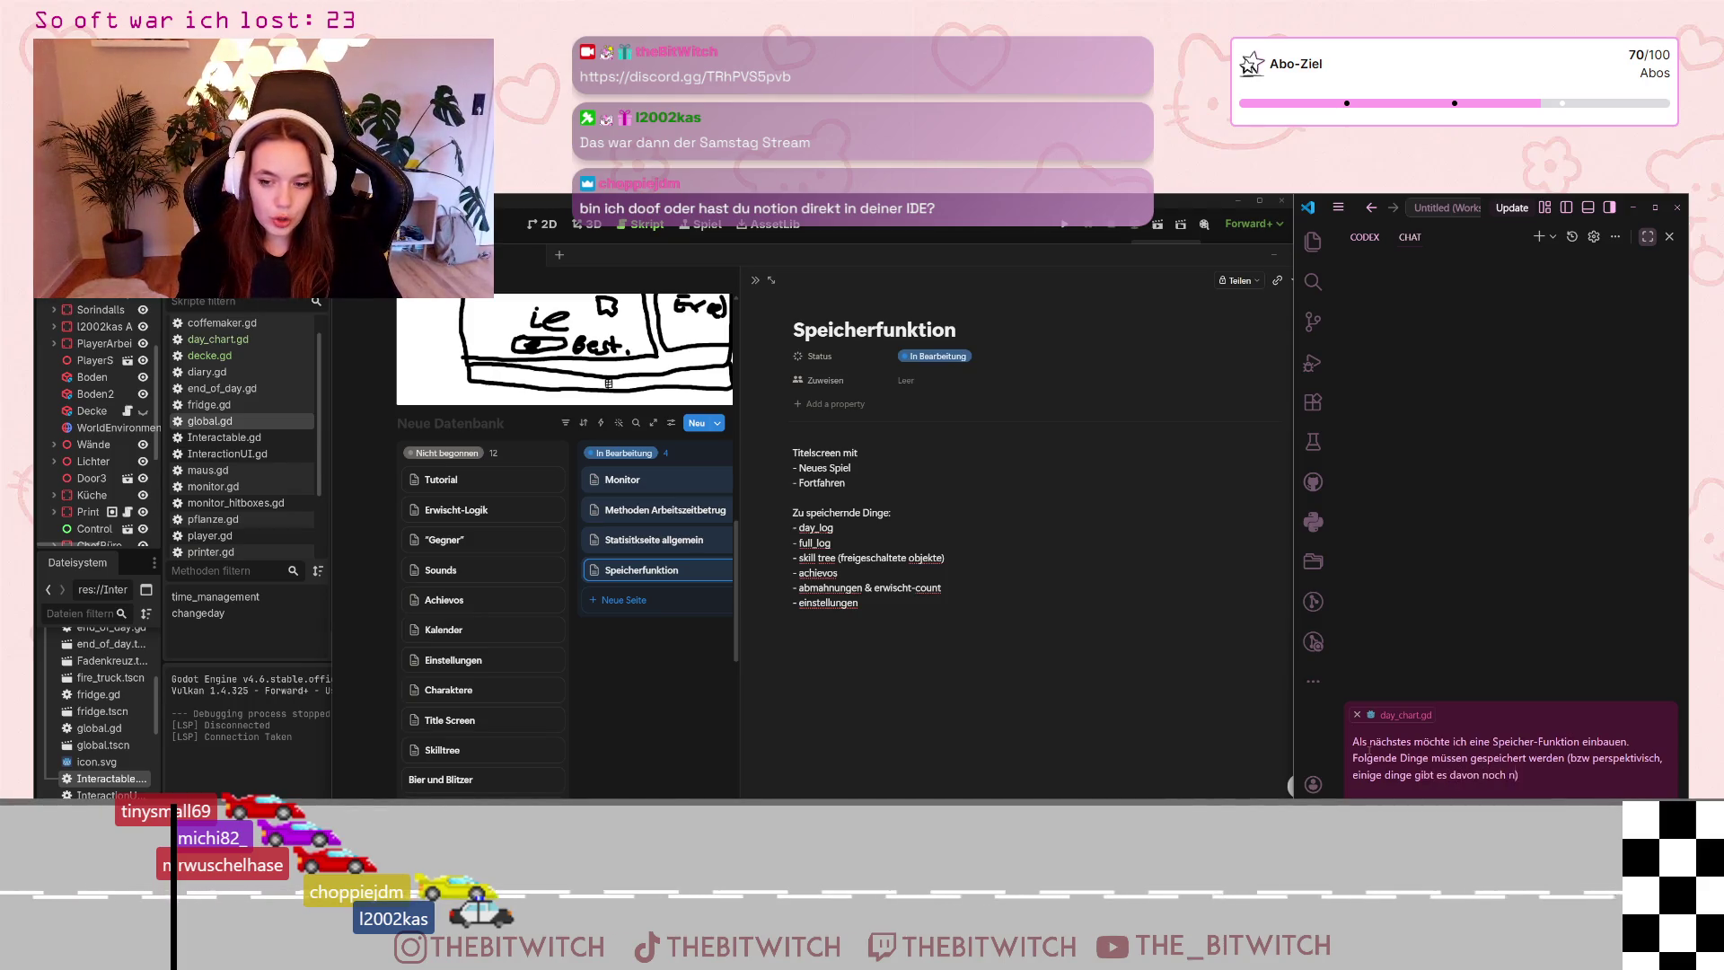
text(.)
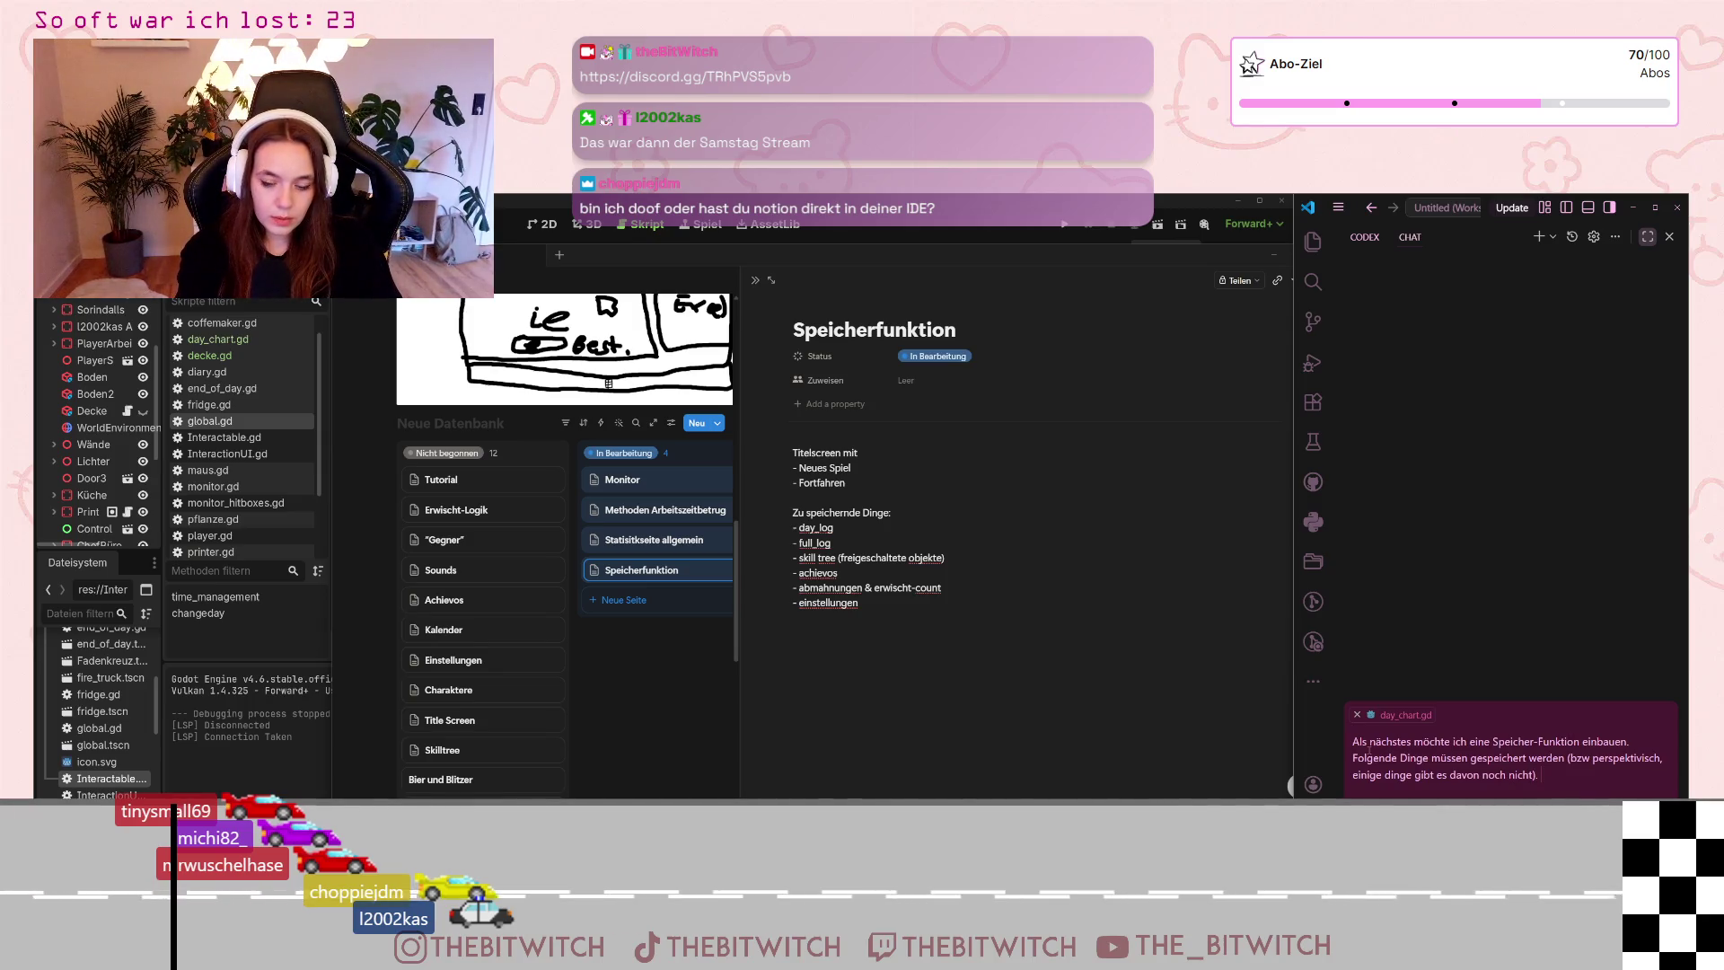
text( Auße)
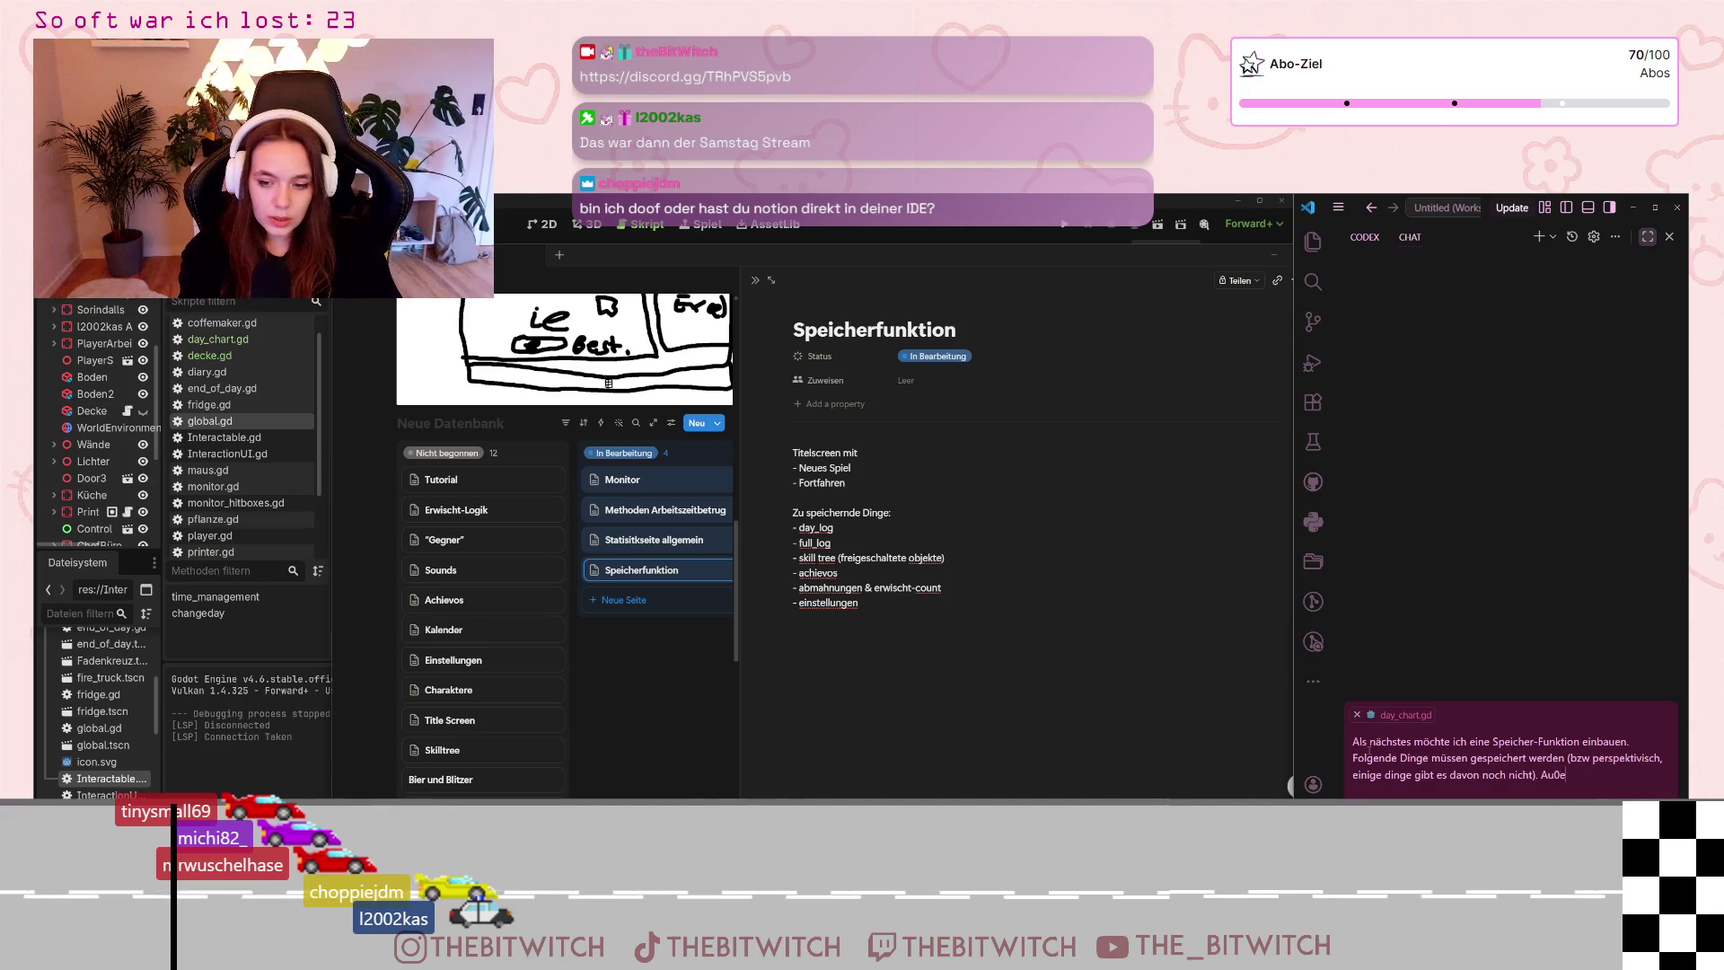
text(rdem muss)
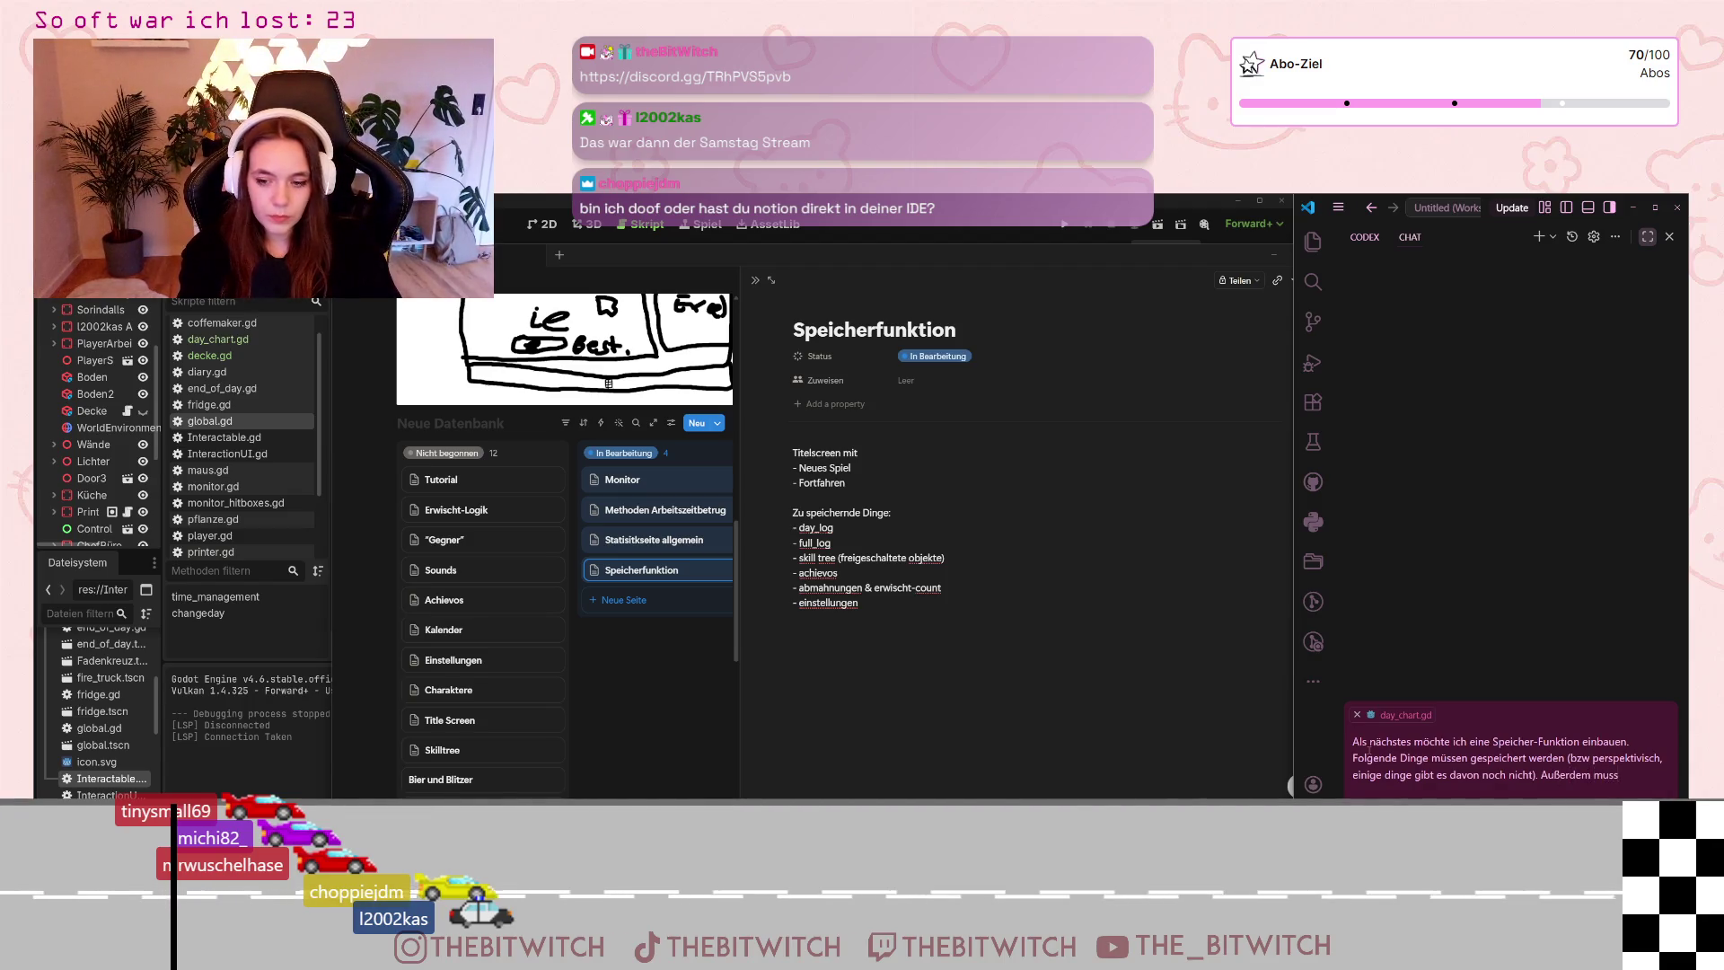
text( ein Screen)
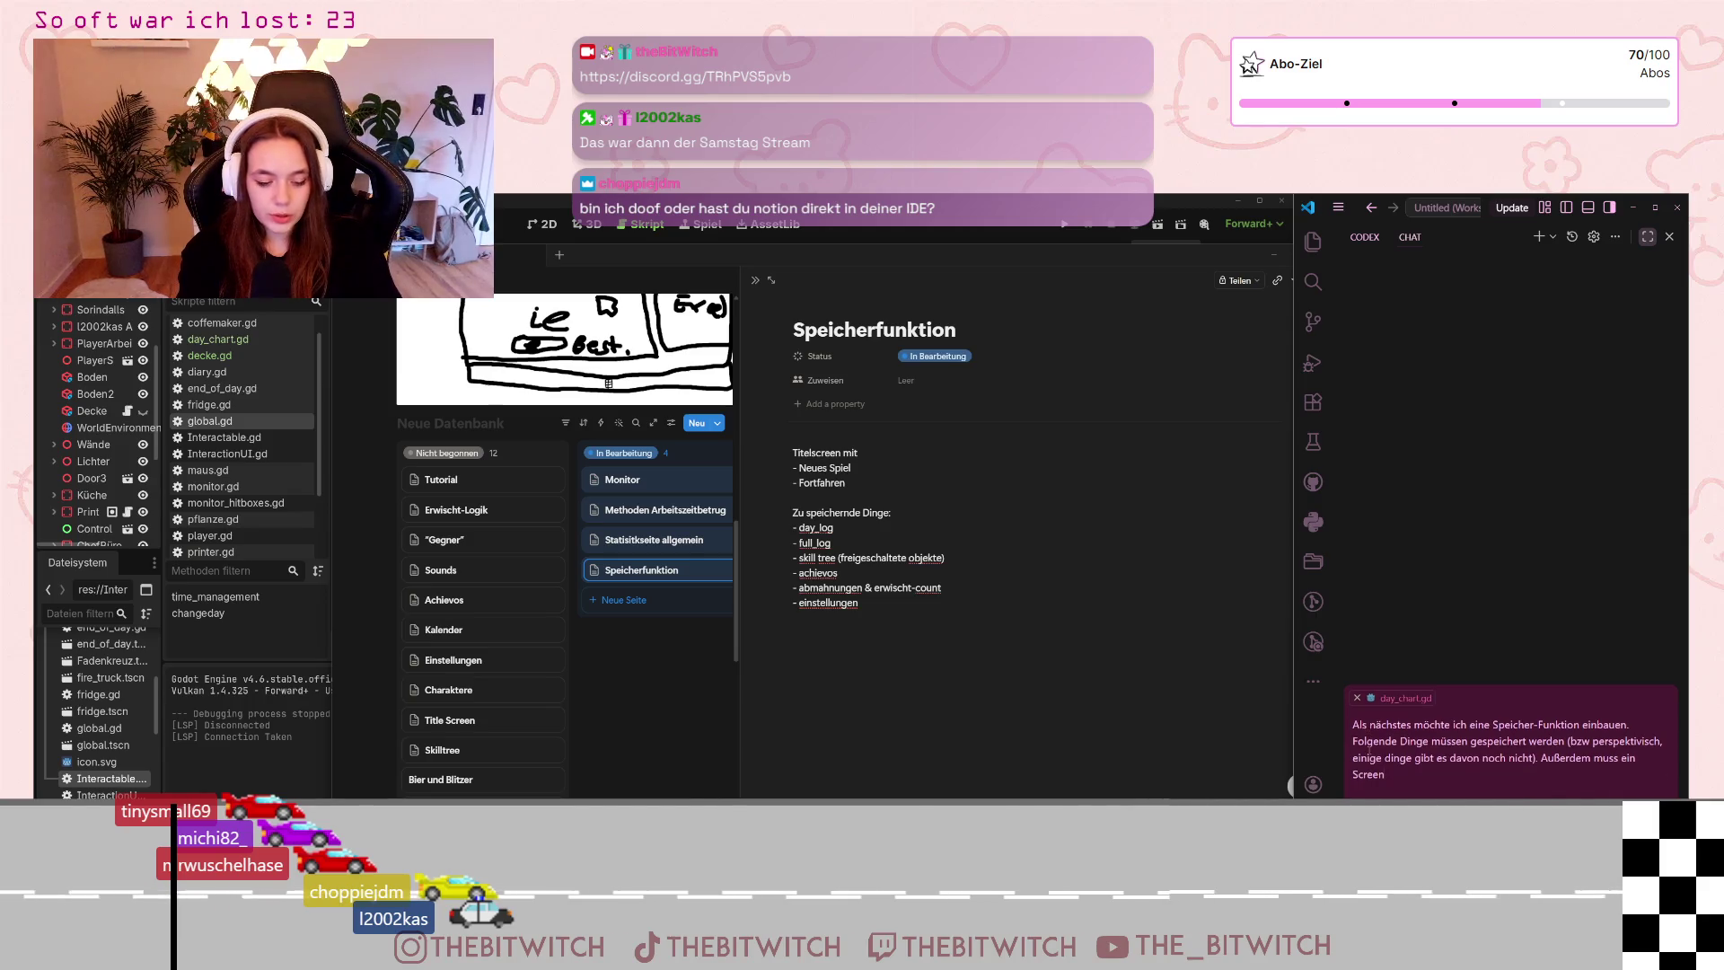
text( am Anfang)
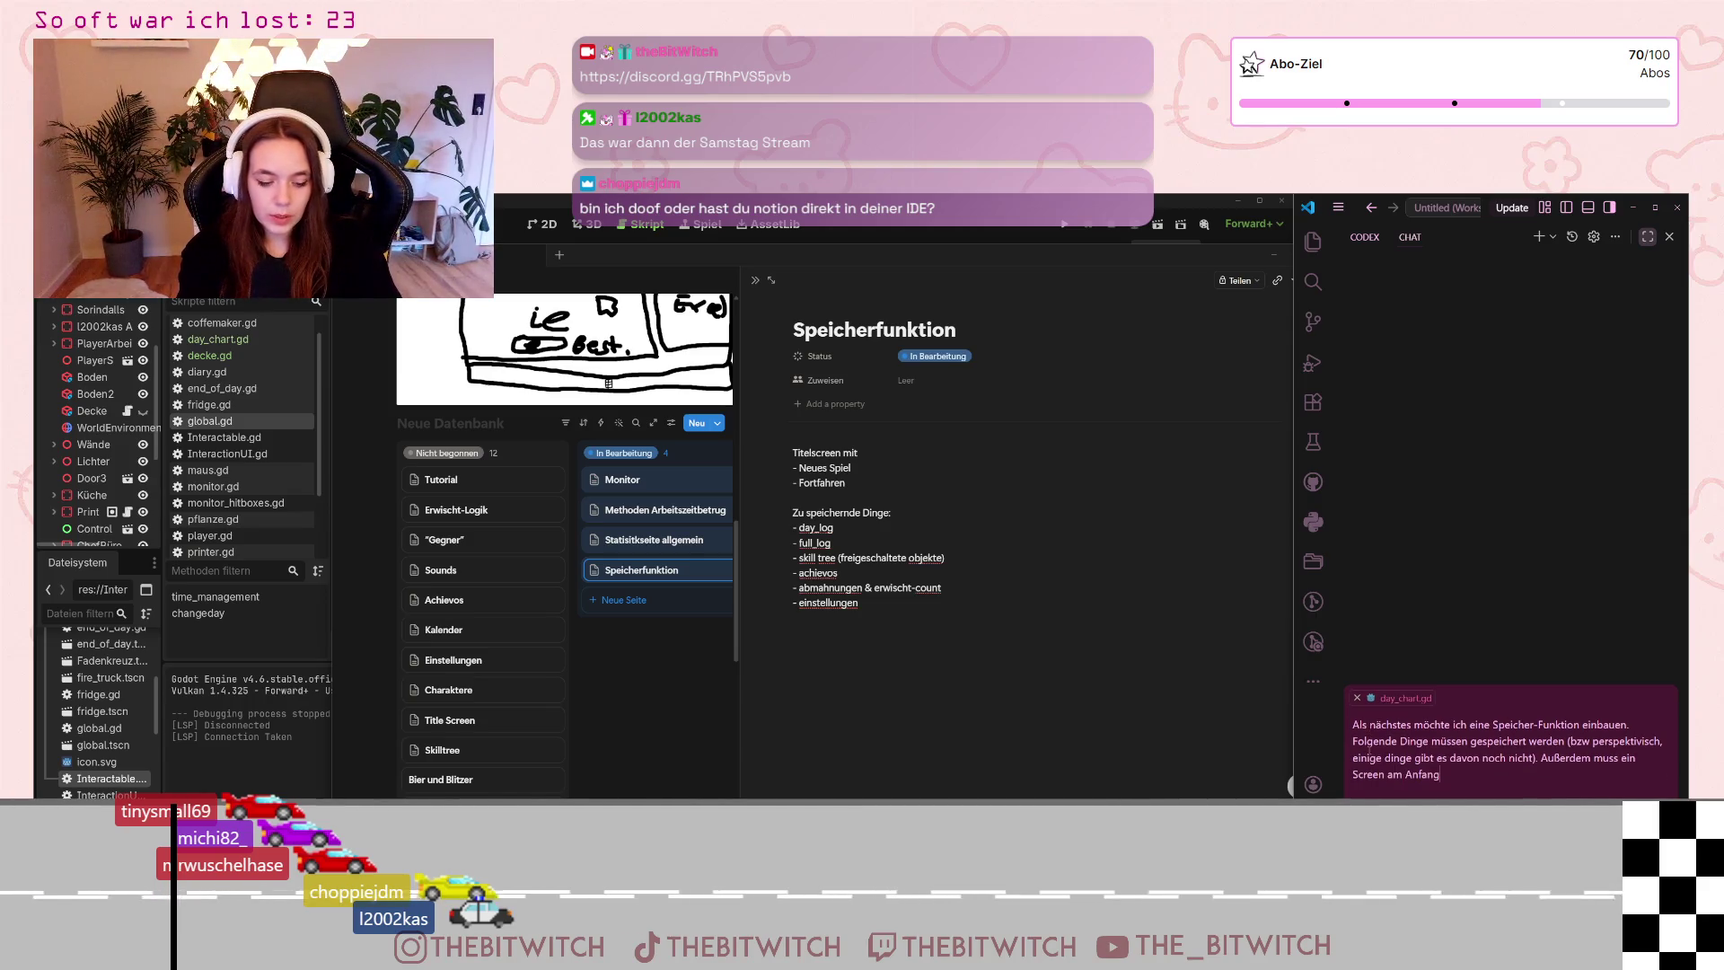
text( des Spiels)
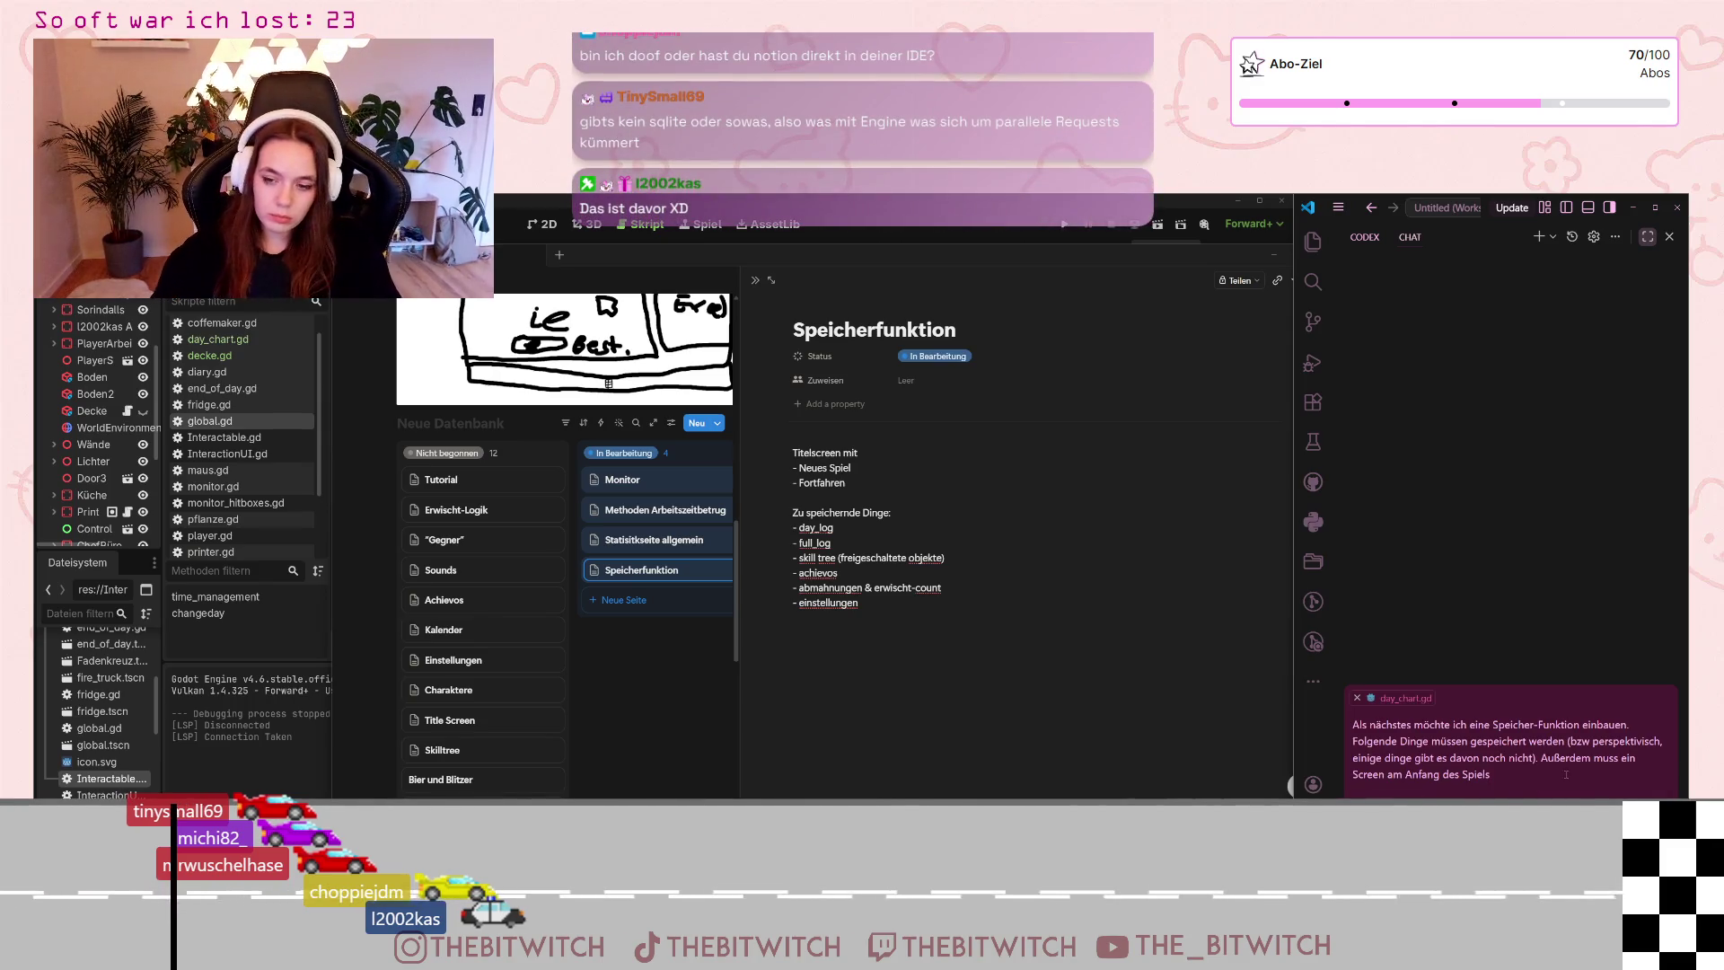
key(ctrl+Left)
key(ctrl+Left)
key(ctrl+Left)
text(es )
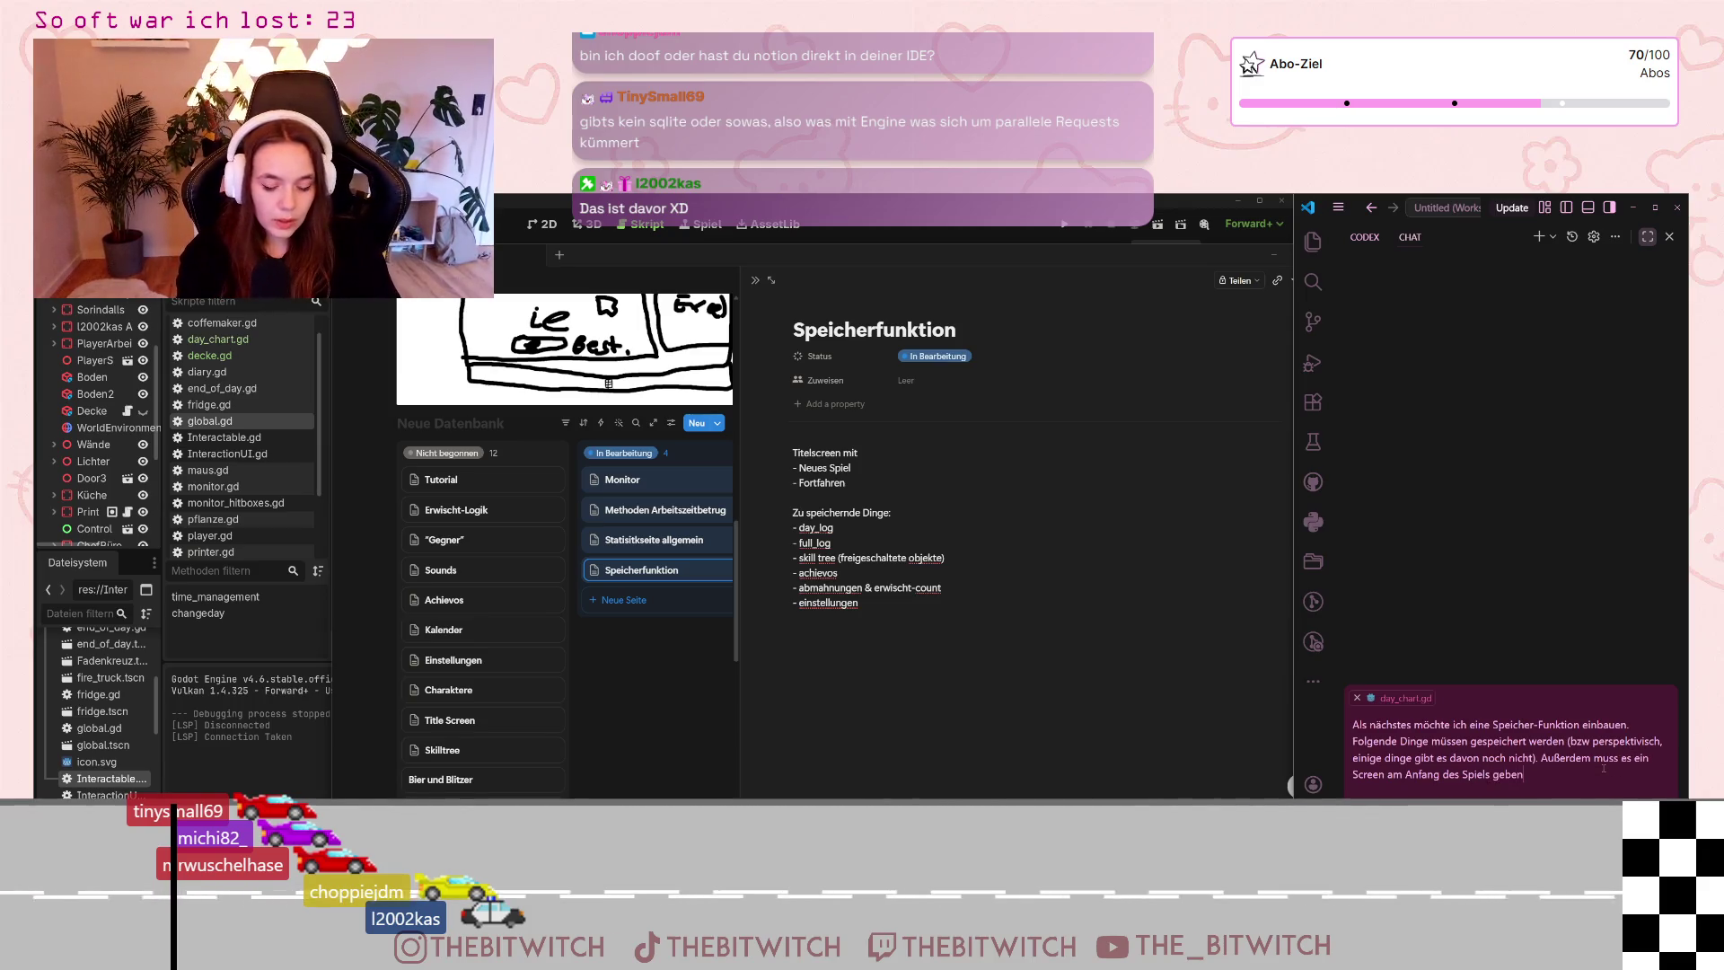
text(eben, a)
key(BackSpace)
text(i)
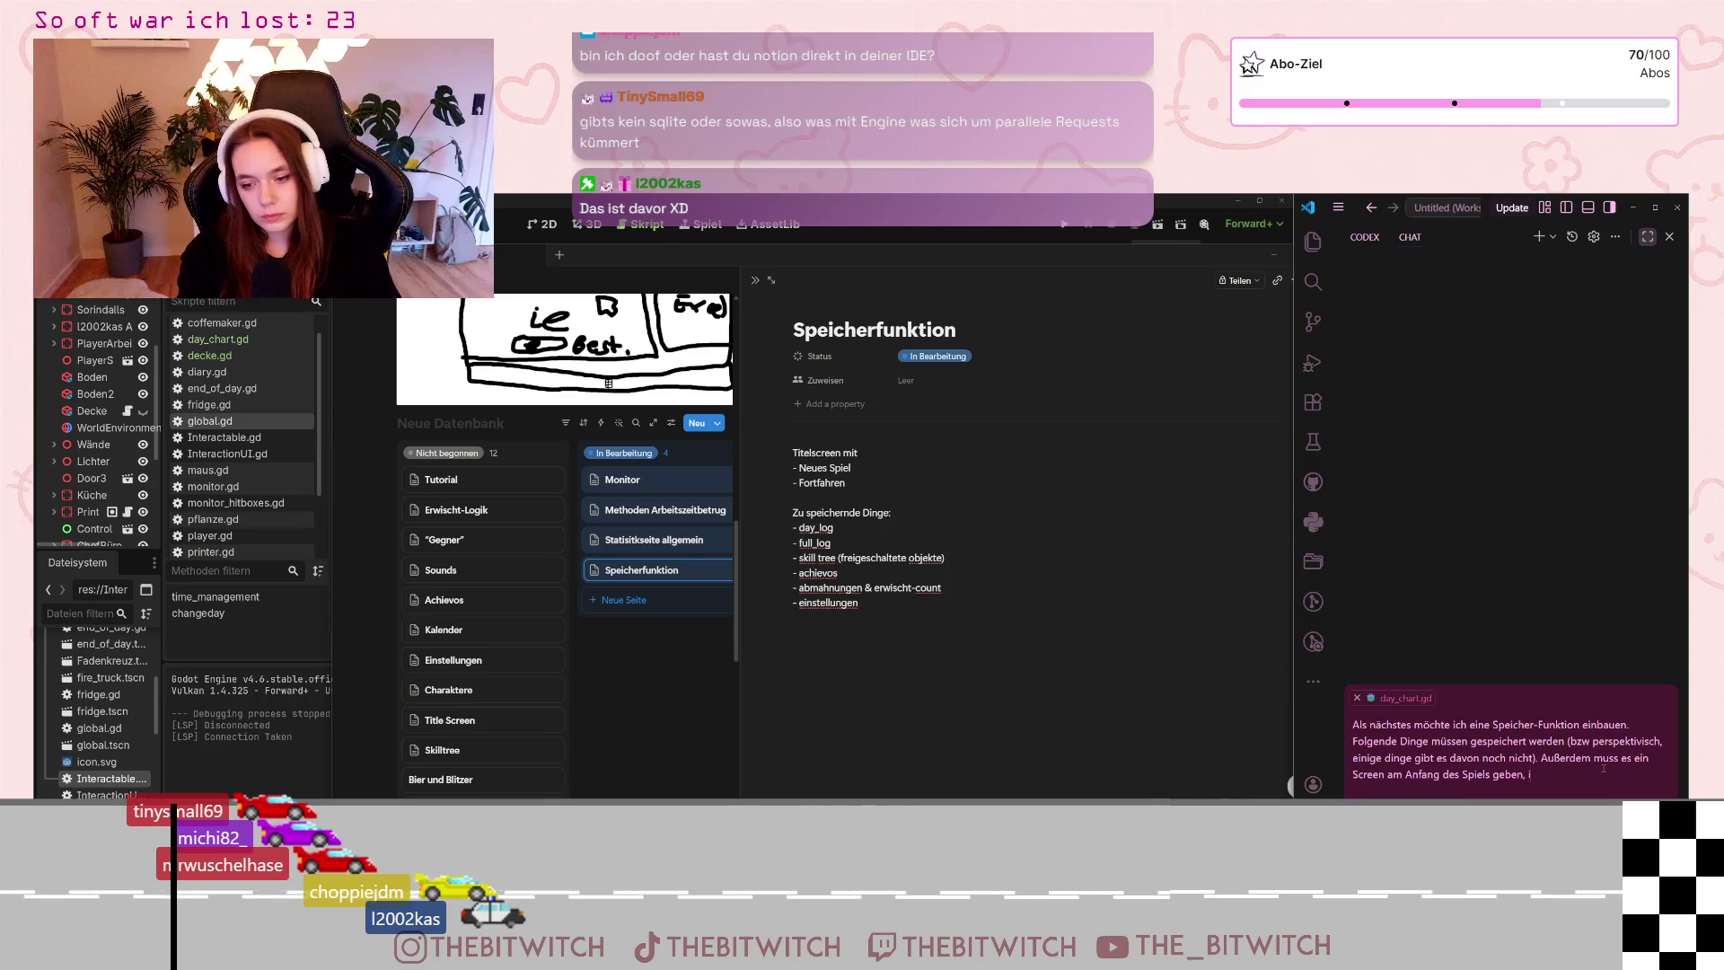
text(n dem man wählen kann,)
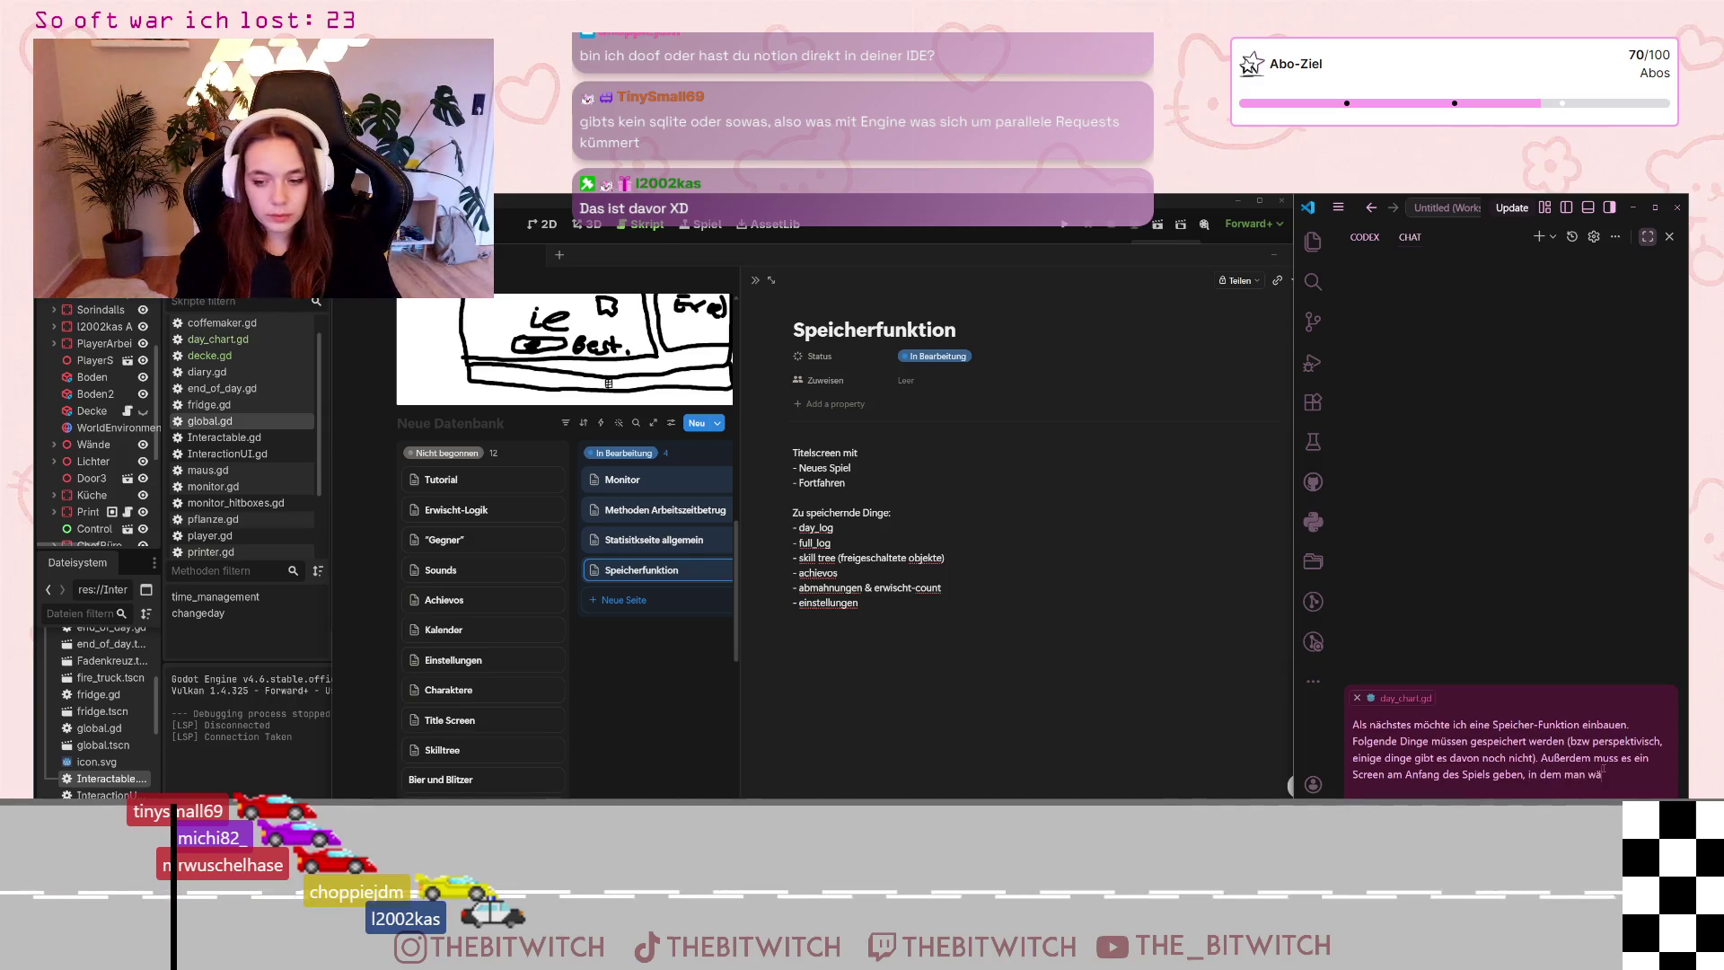
text( ob)
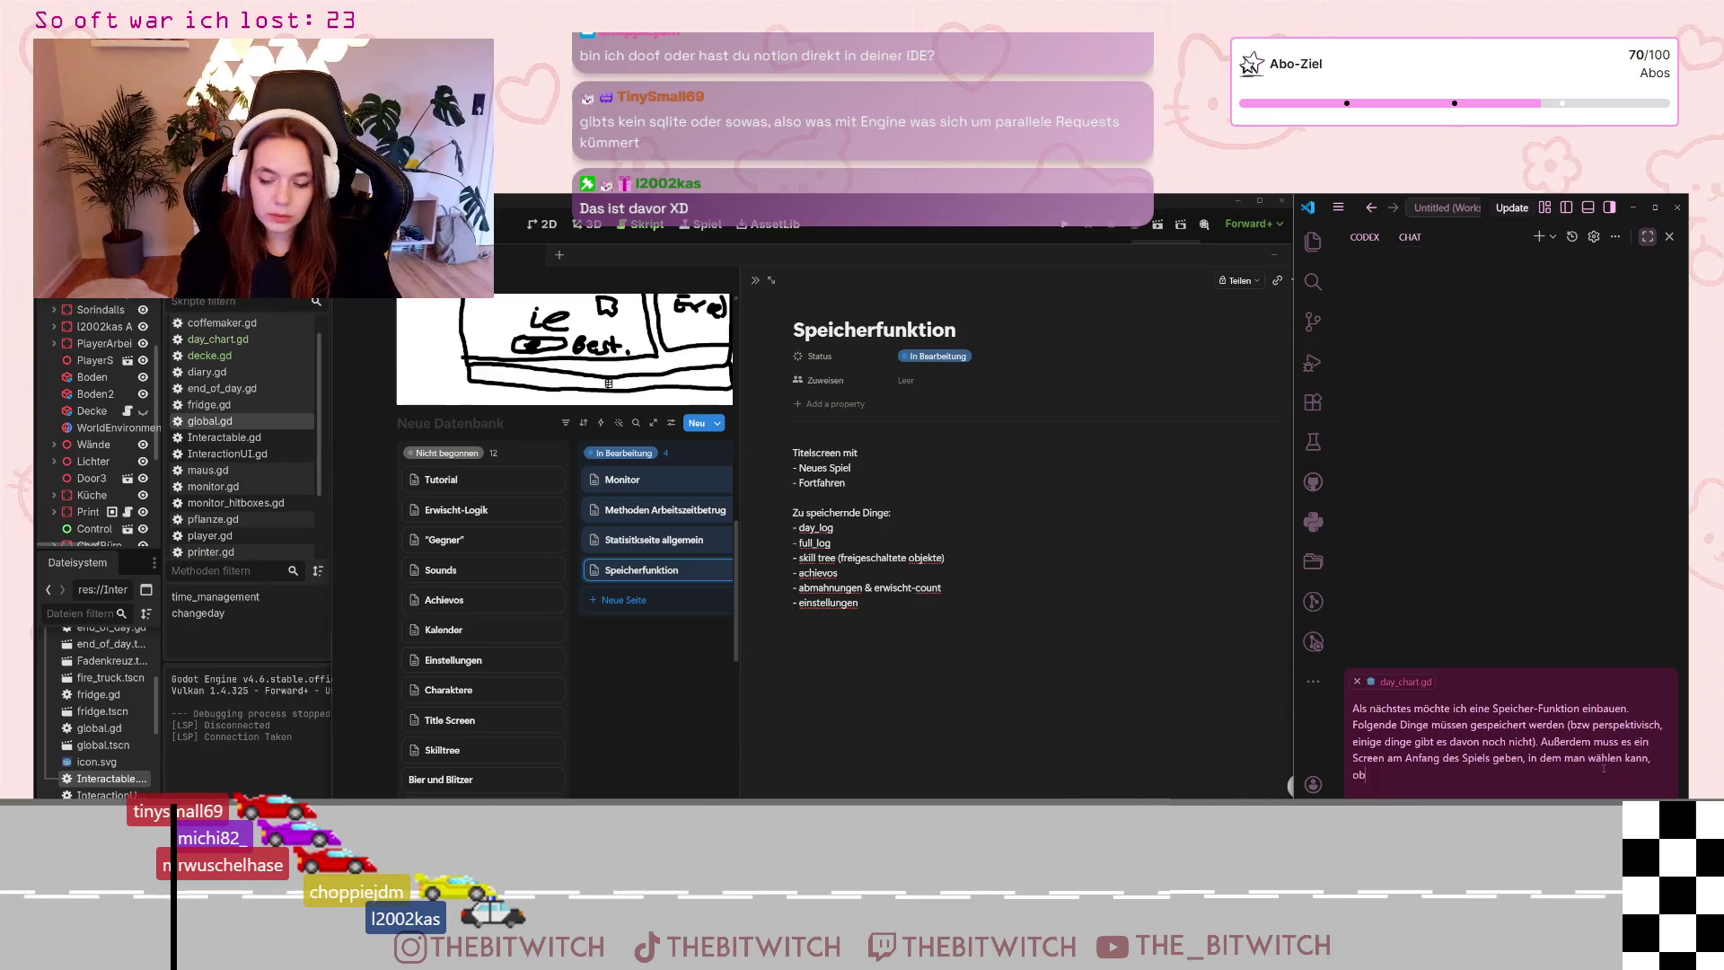
text( ein neues psie)
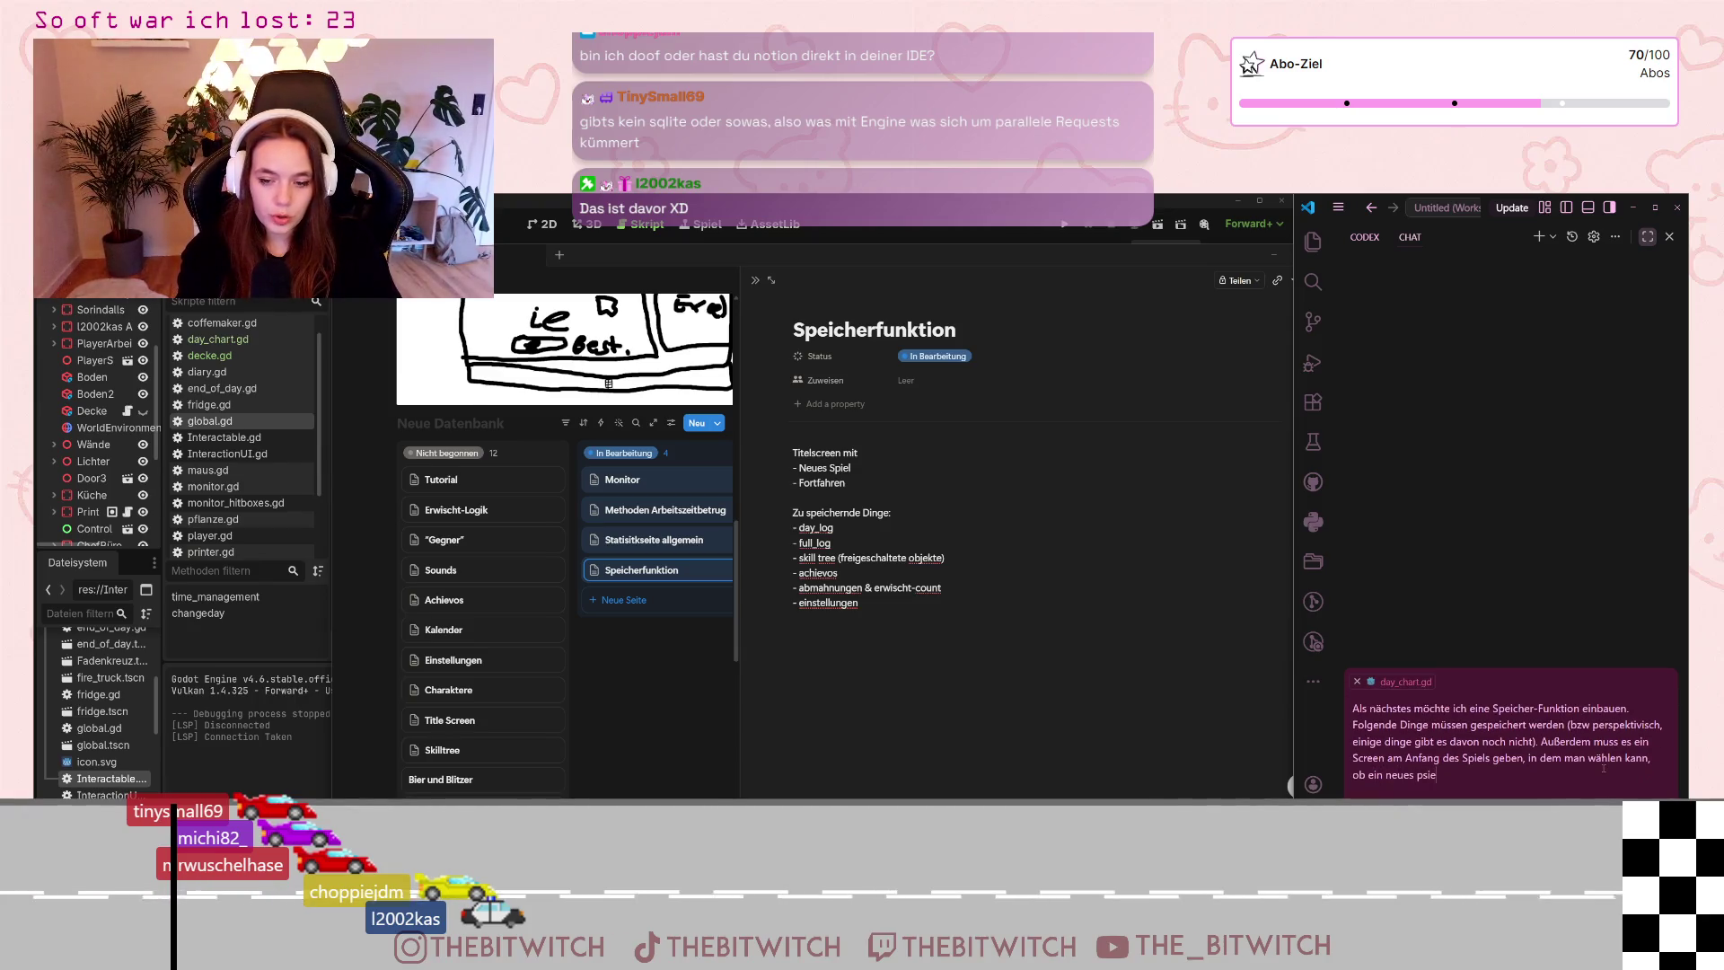
key(BackSpace)
key(BackSpace)
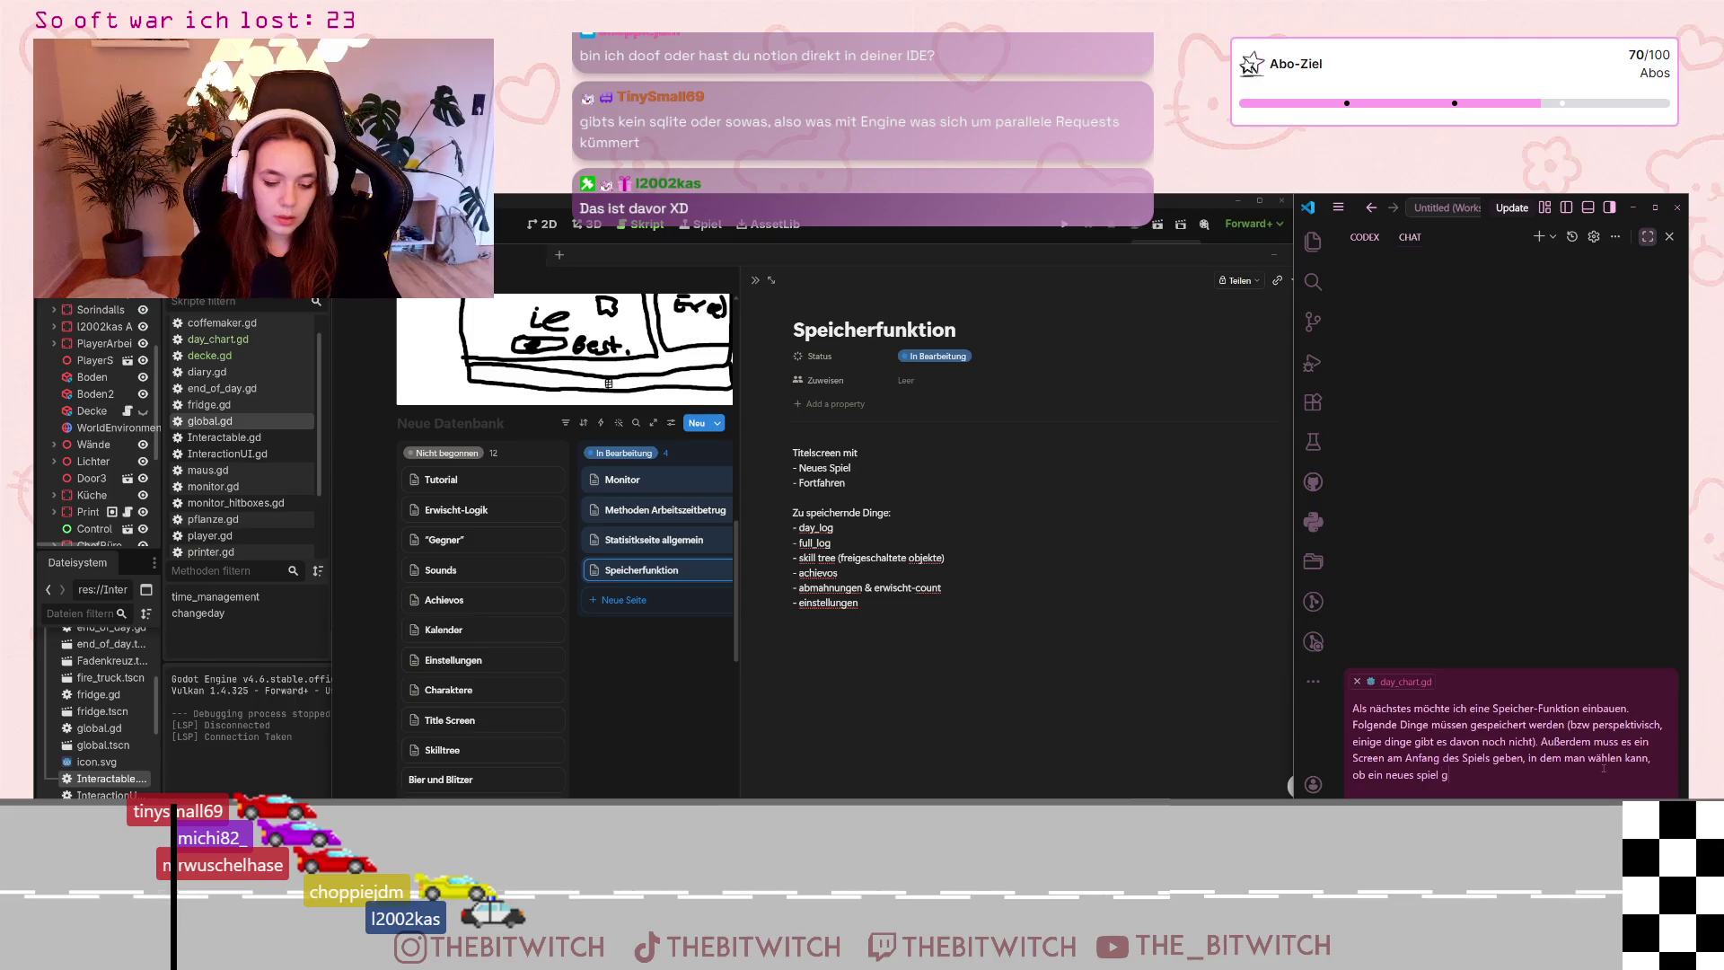
text(estartet wir)
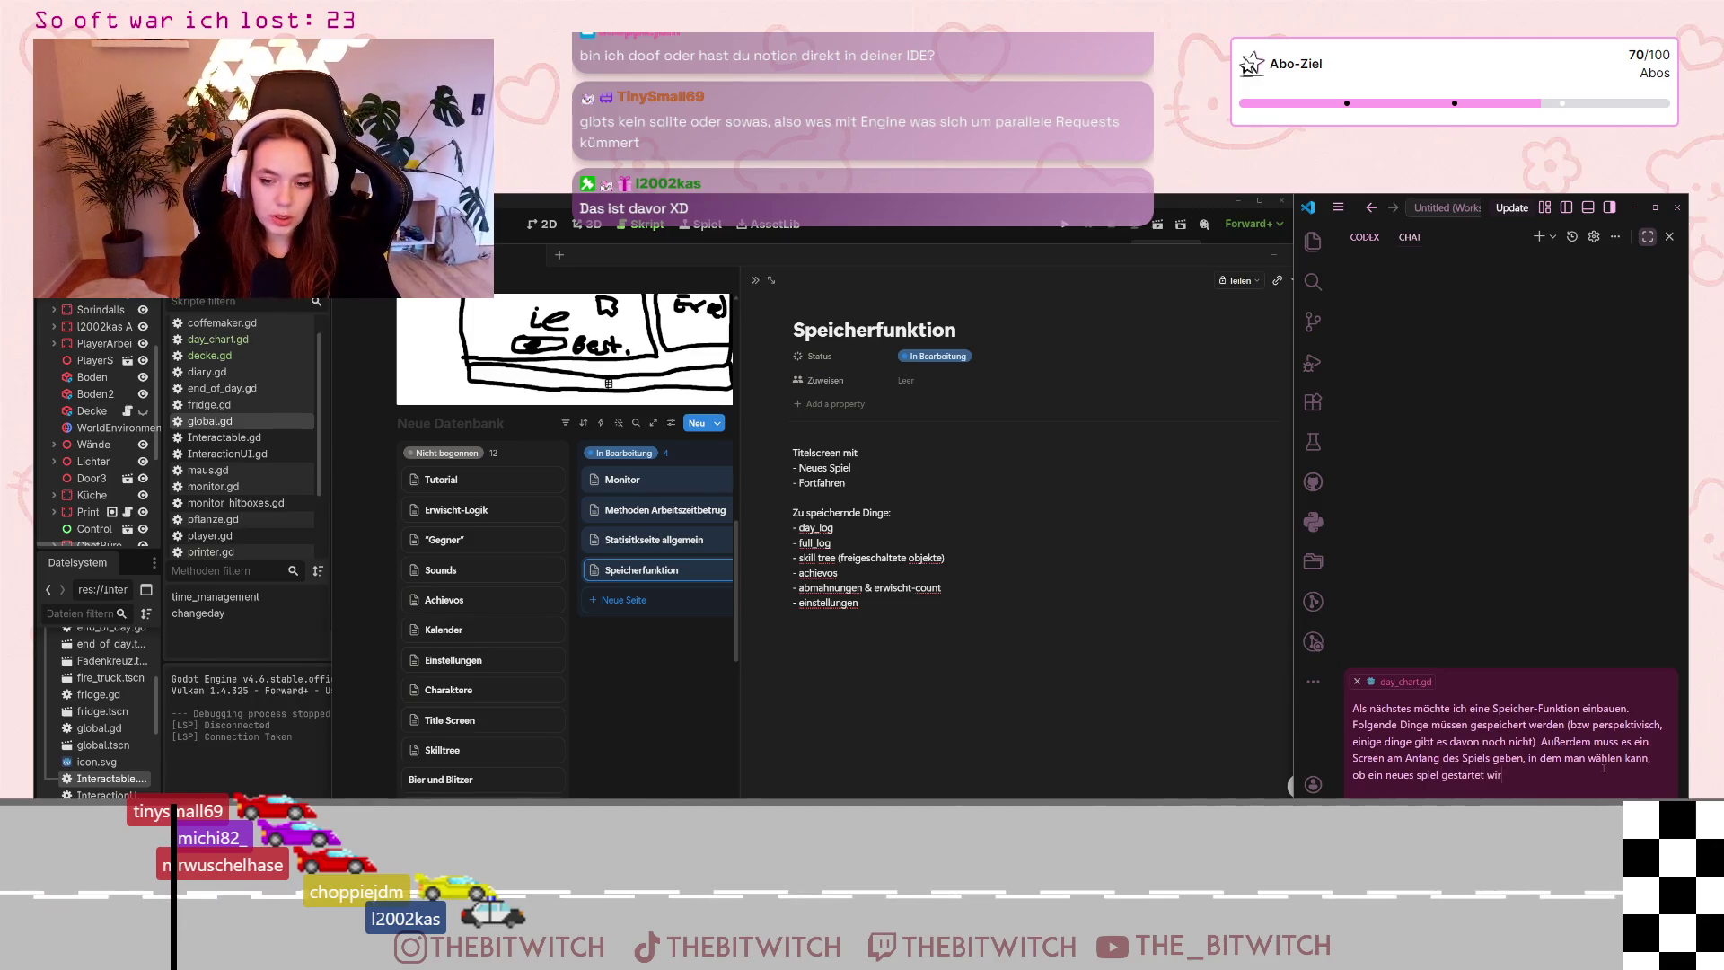
text(d oder das)
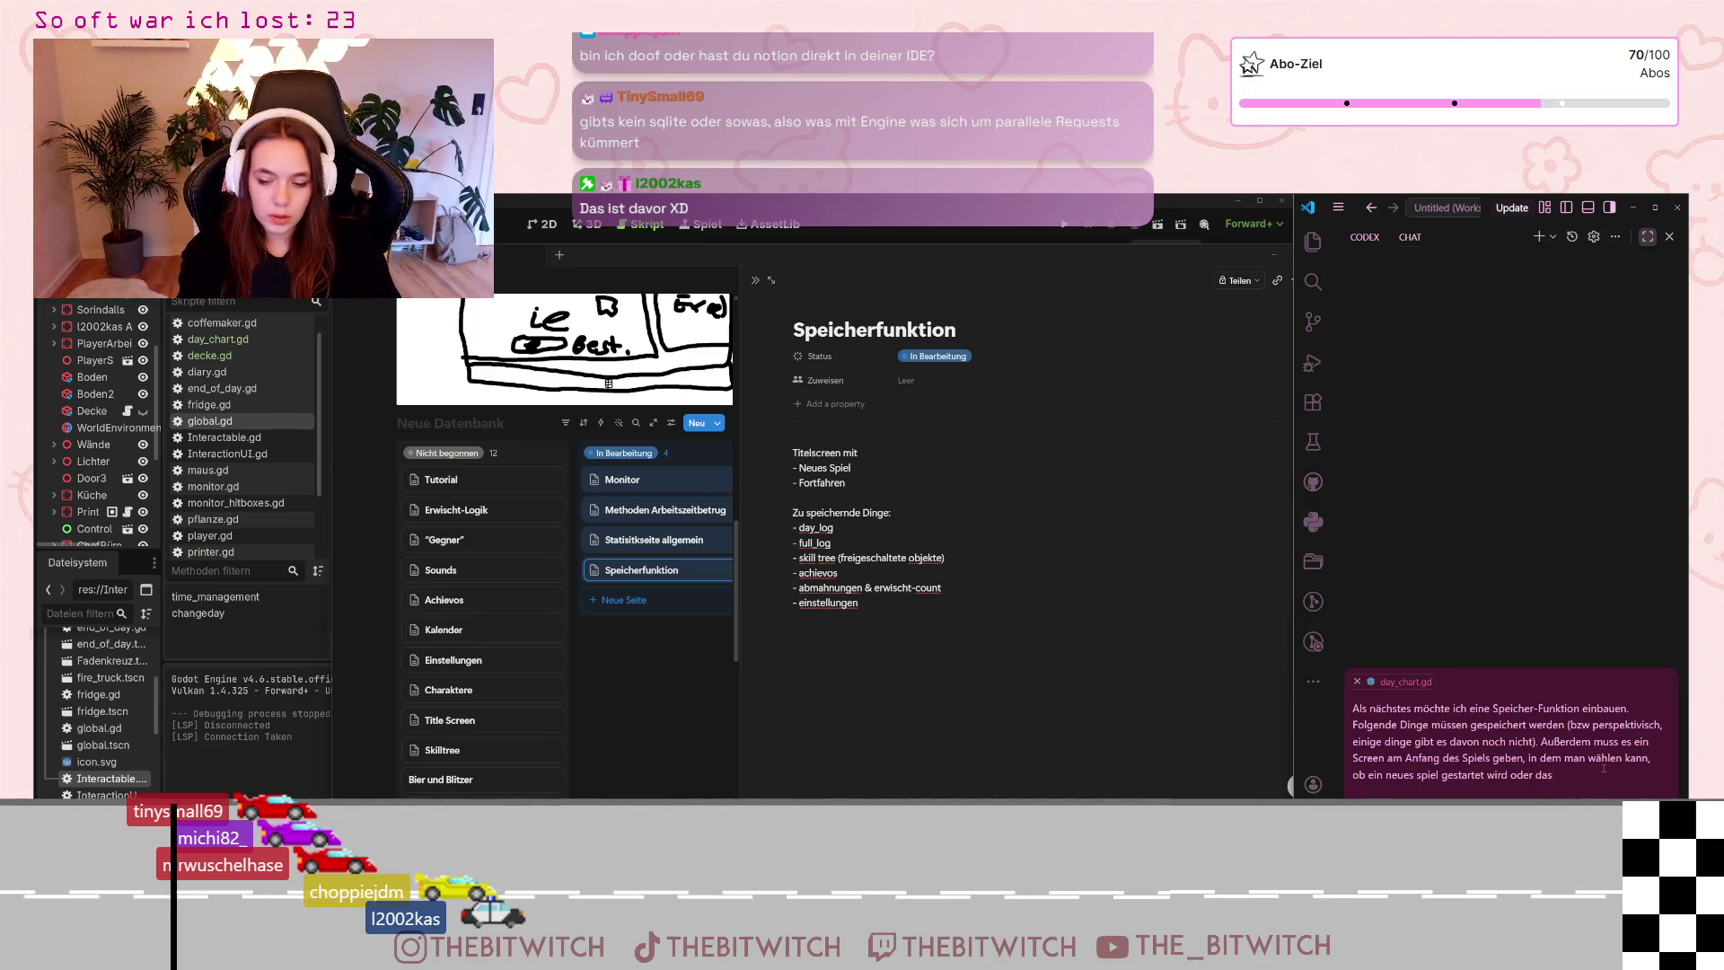
text( gespeiche)
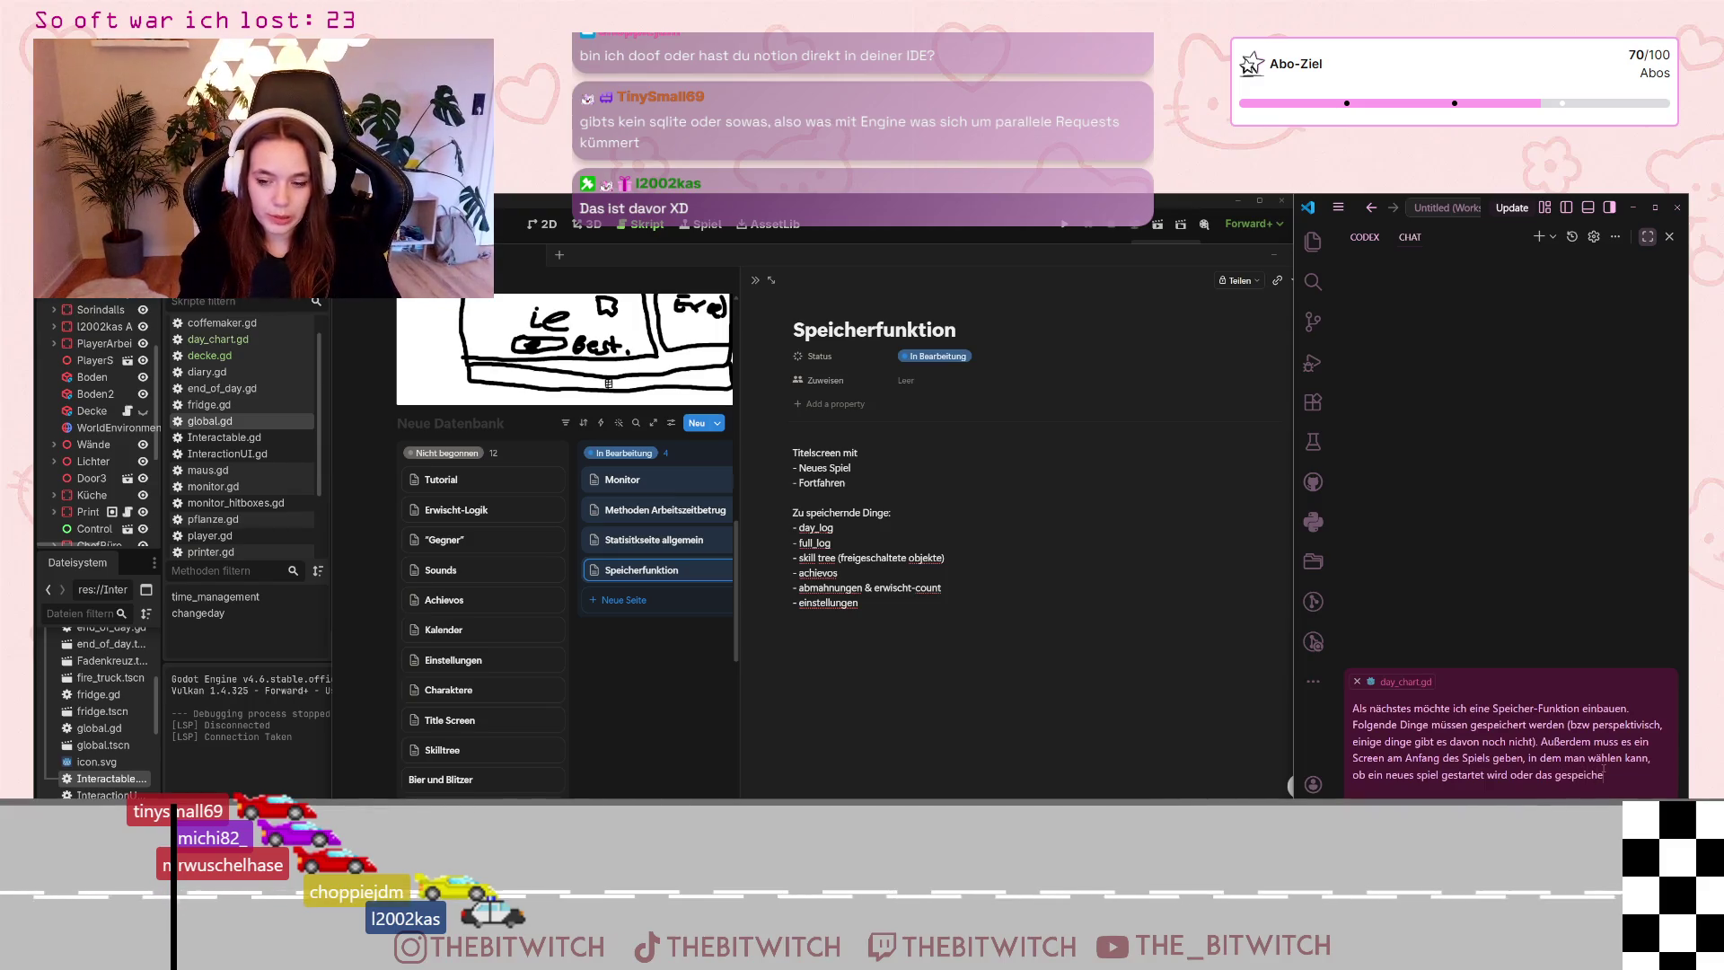
text(rte.)
key(shift+Return)
key(shift+Return)
text(Zu speichernde Dinge: - day_log - full_log - skill tree (freigeschaltete objekte) - achievos - abmahnungen & erwischt-count - einstellungen)
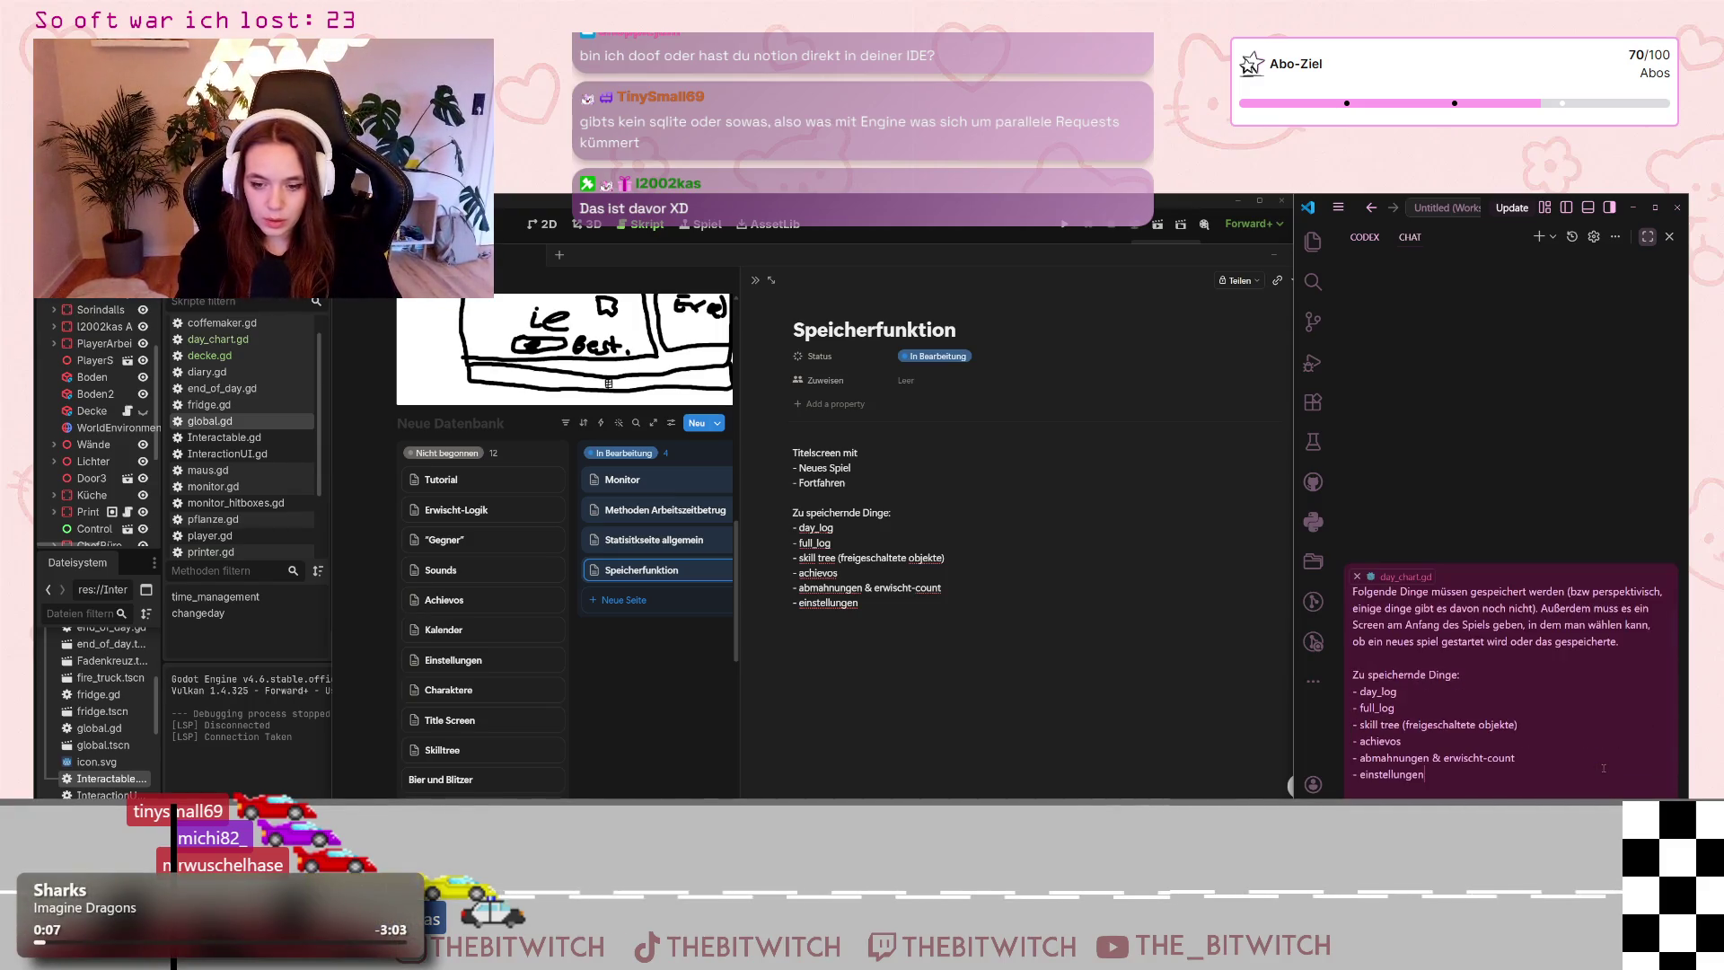
Send the request and move the Notion window aside to reveal the global.gd save/load reply
key(Return)
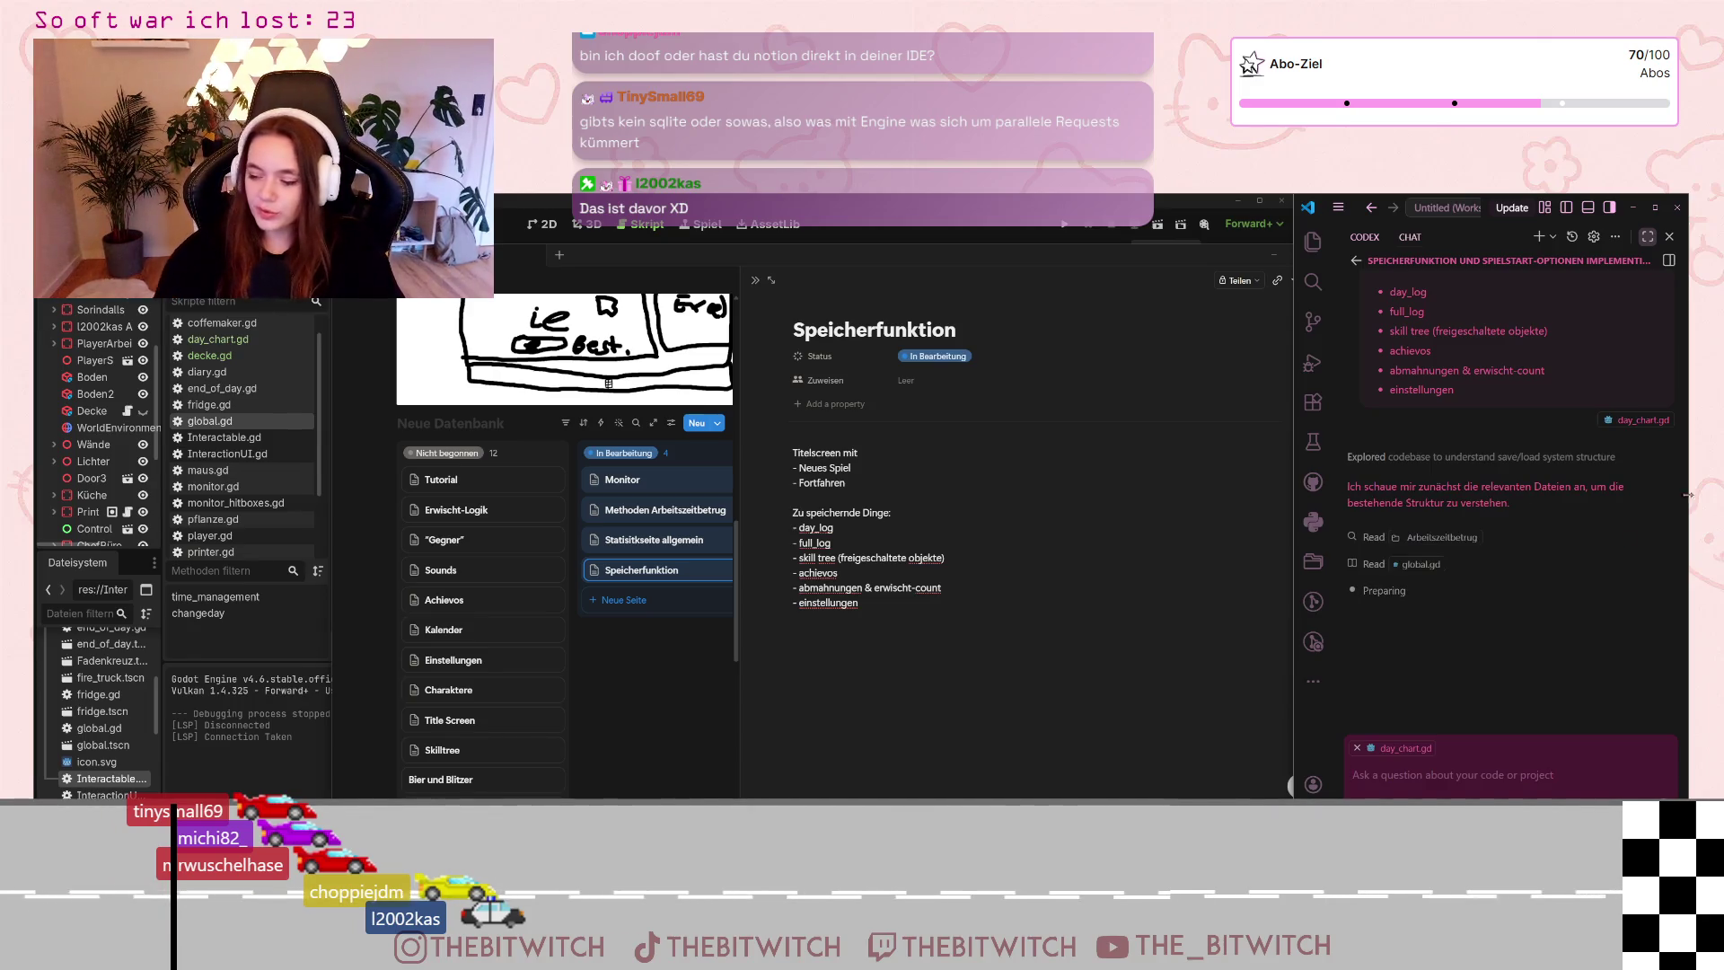
mouse_move(991, 258)
mouse_down()
mouse_move(1017, 285)
mouse_move(1042, 272)
mouse_up()
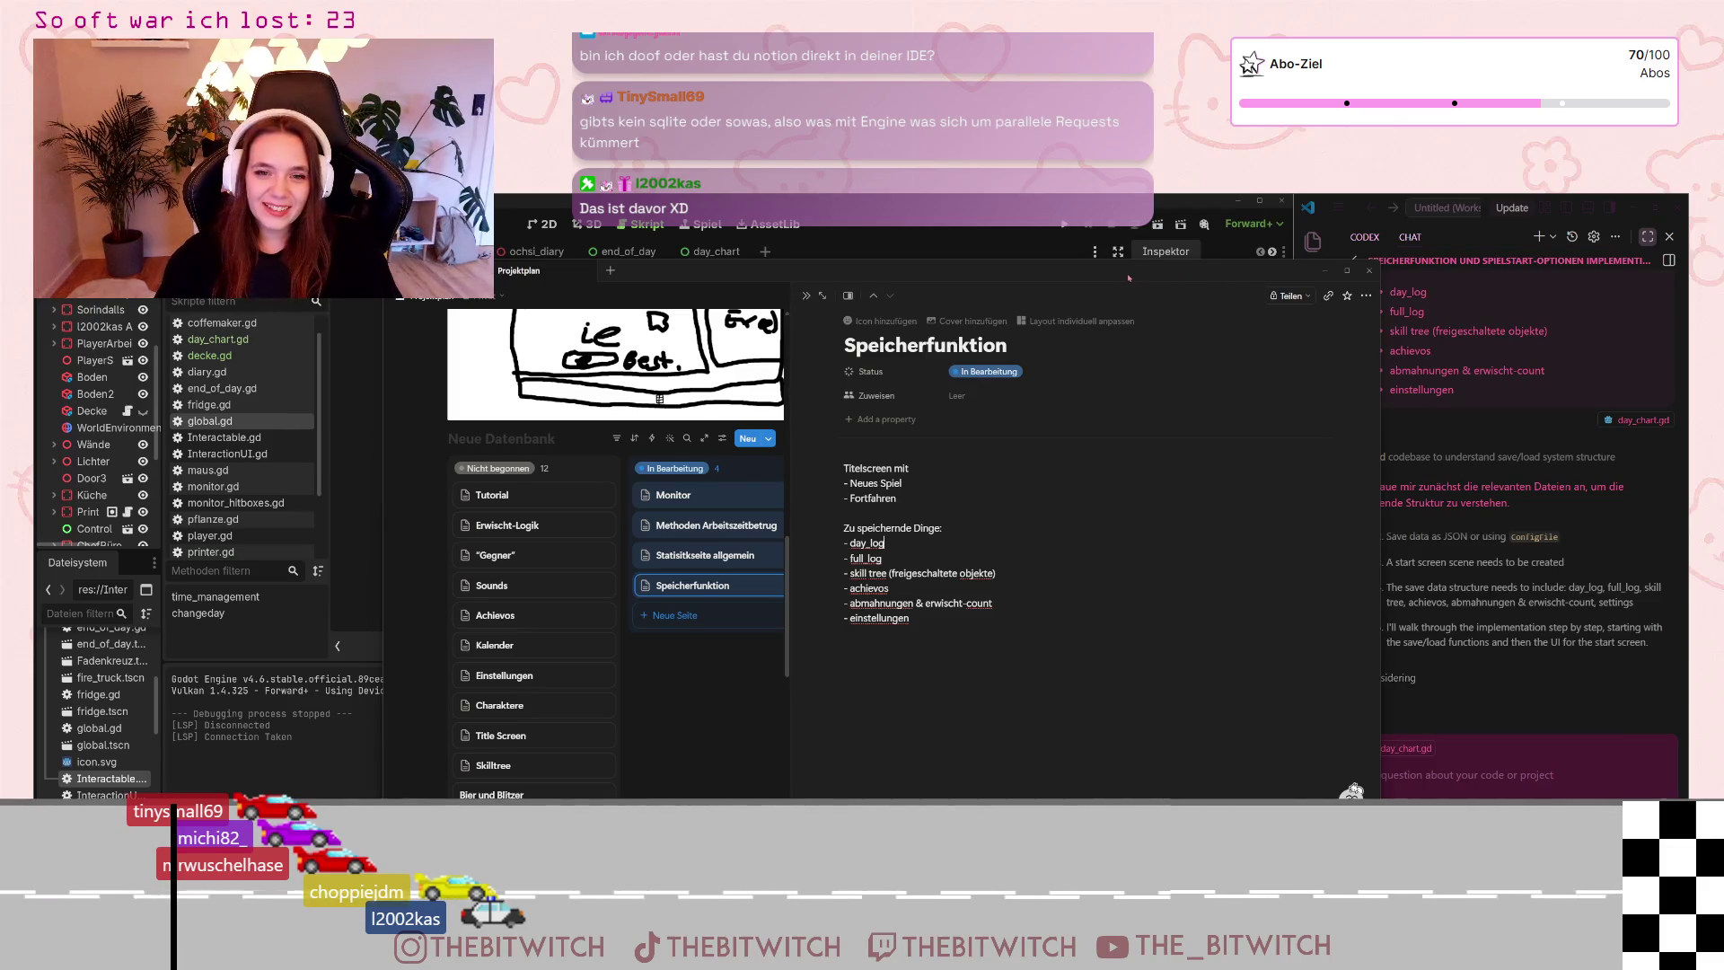
drag(1127, 276, 1179, 268)
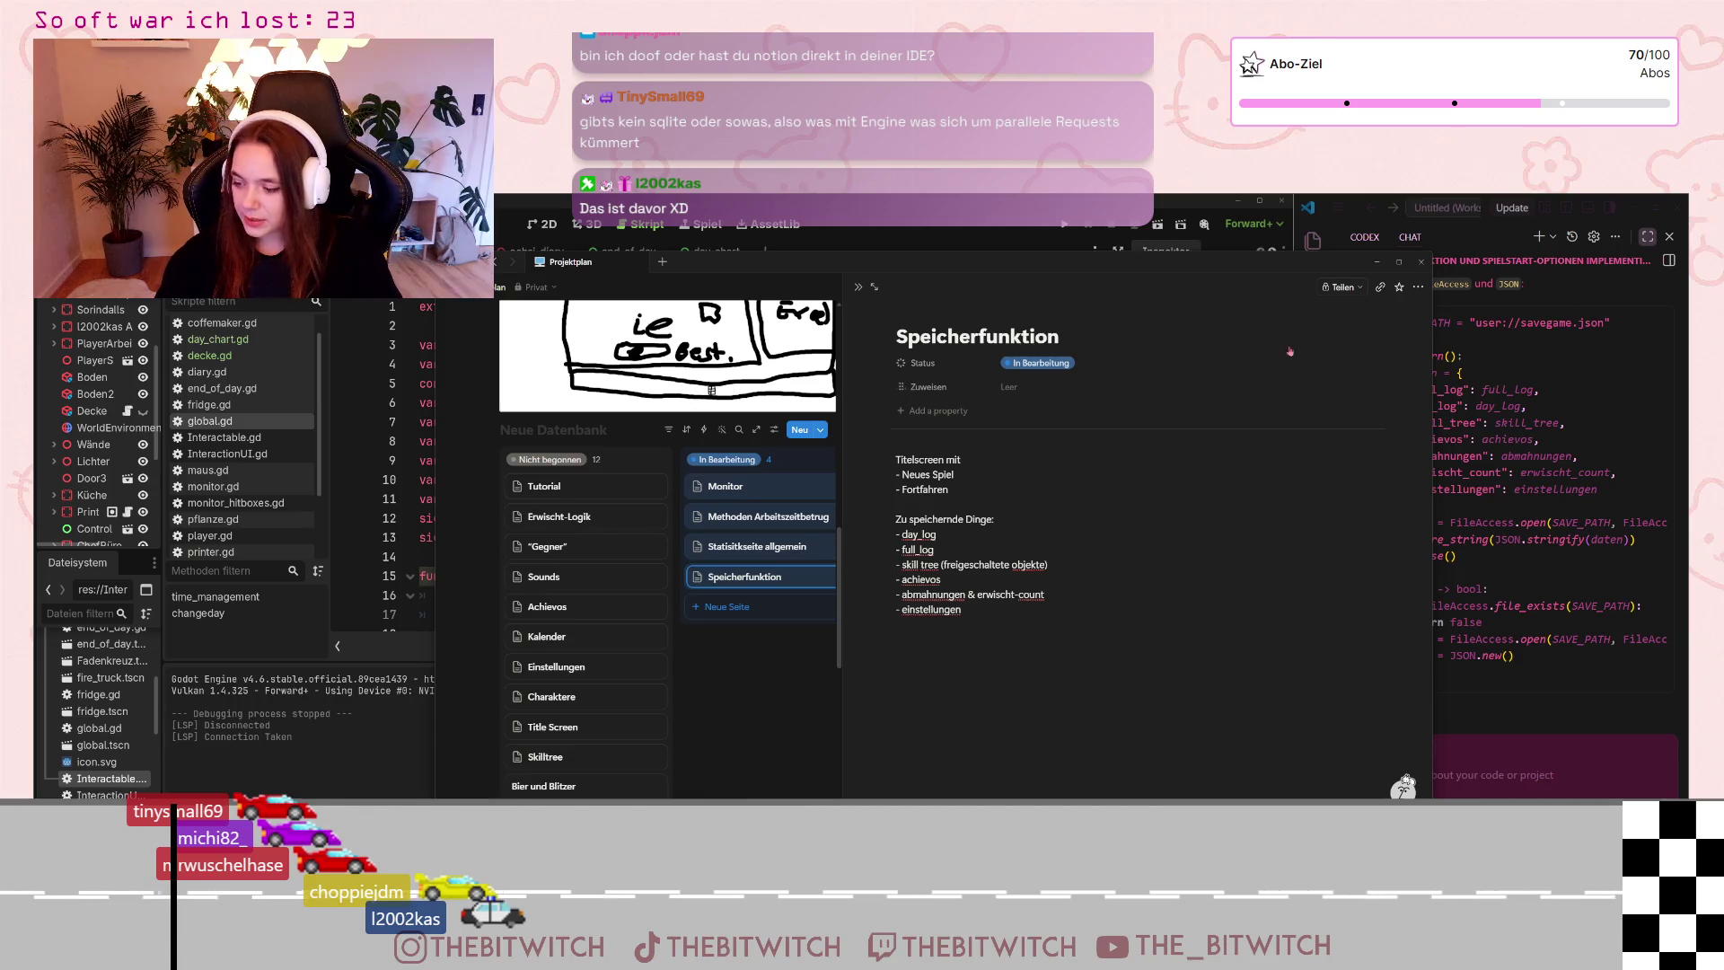
drag(711, 389, 504, 381)
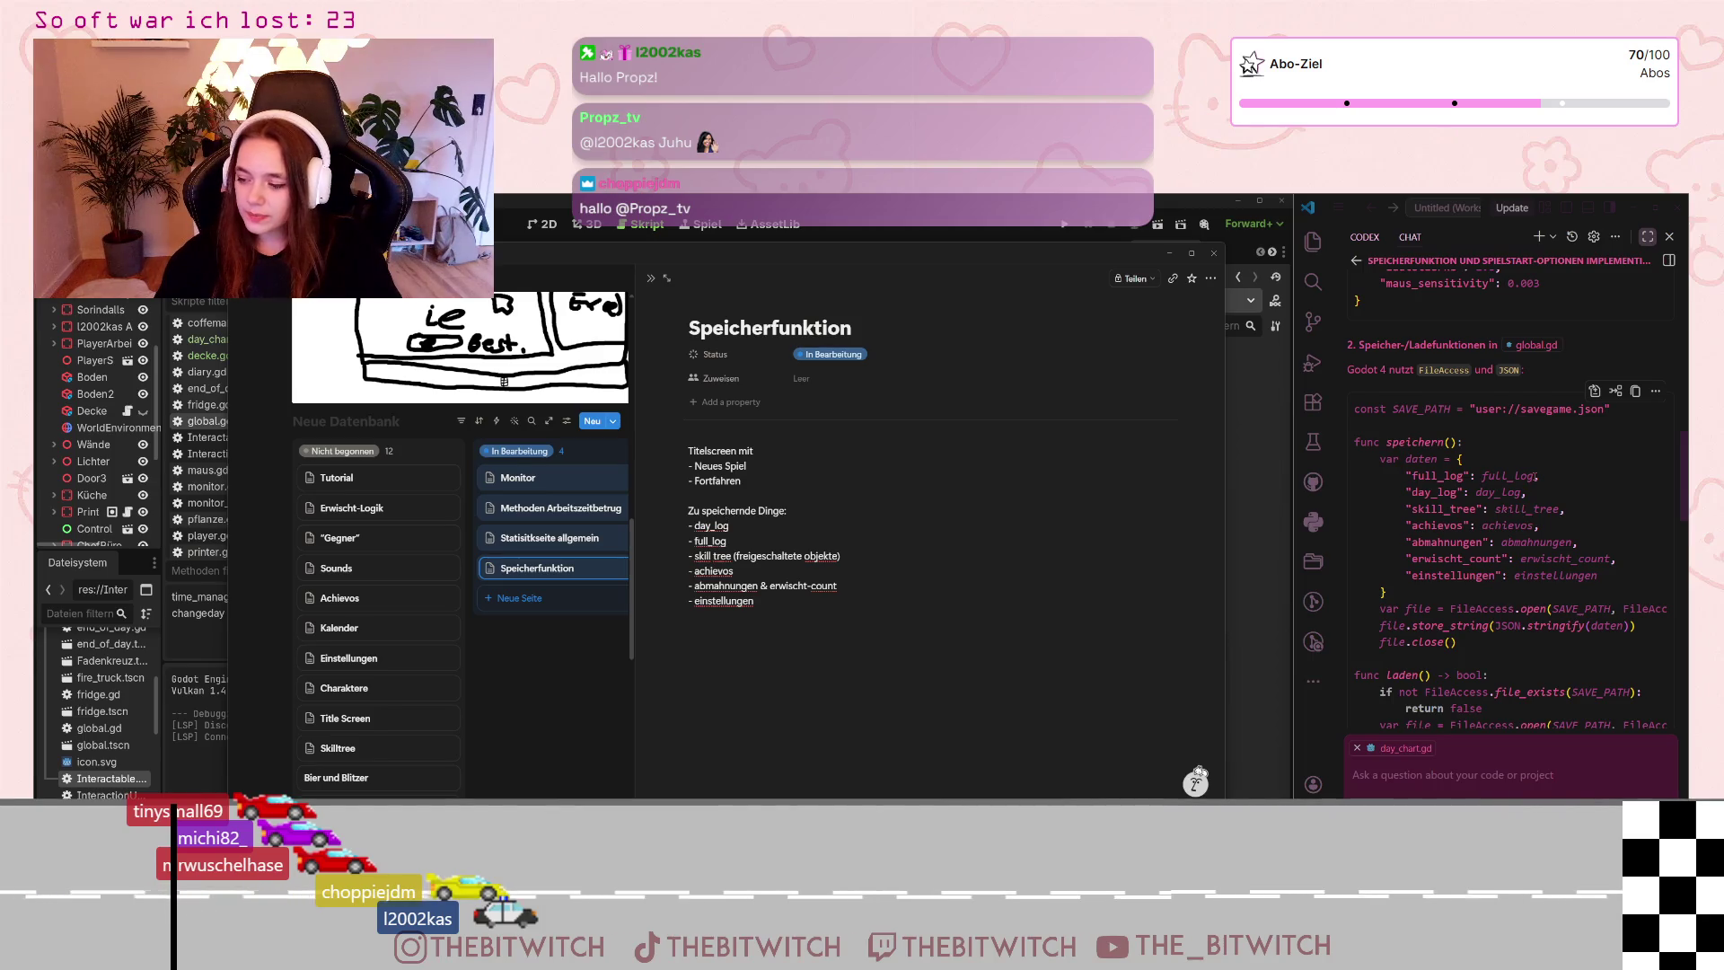
scroll(1535, 474, down, 1)
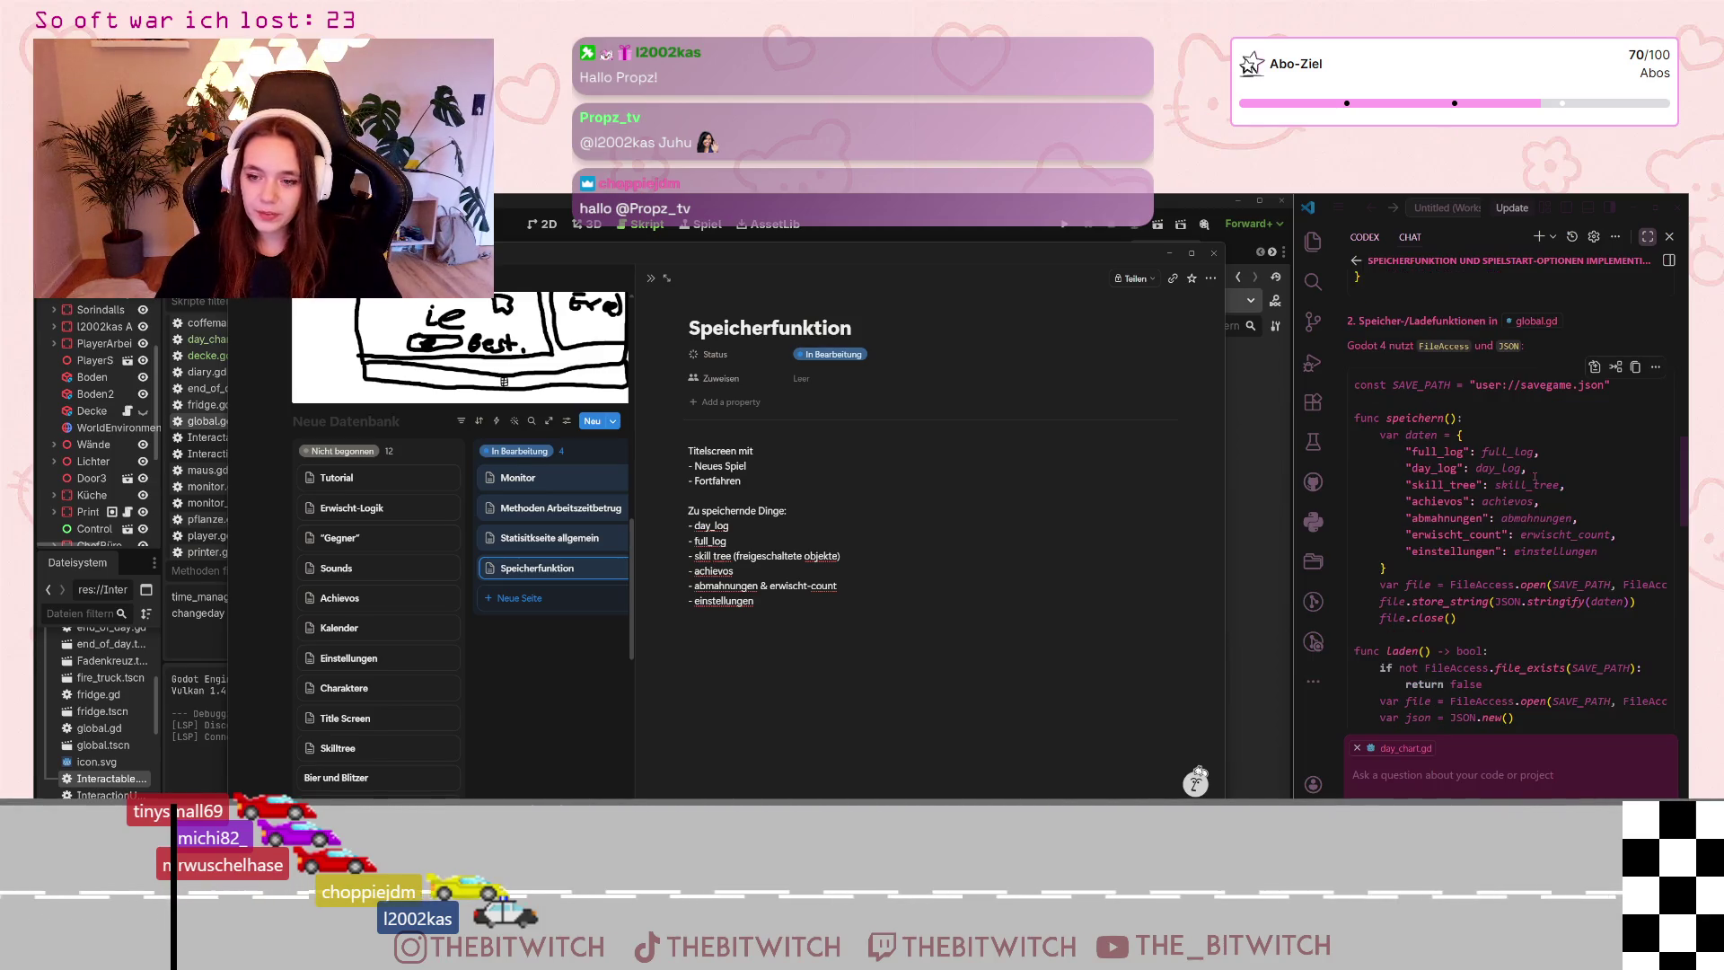
scroll(1534, 477, down, 2)
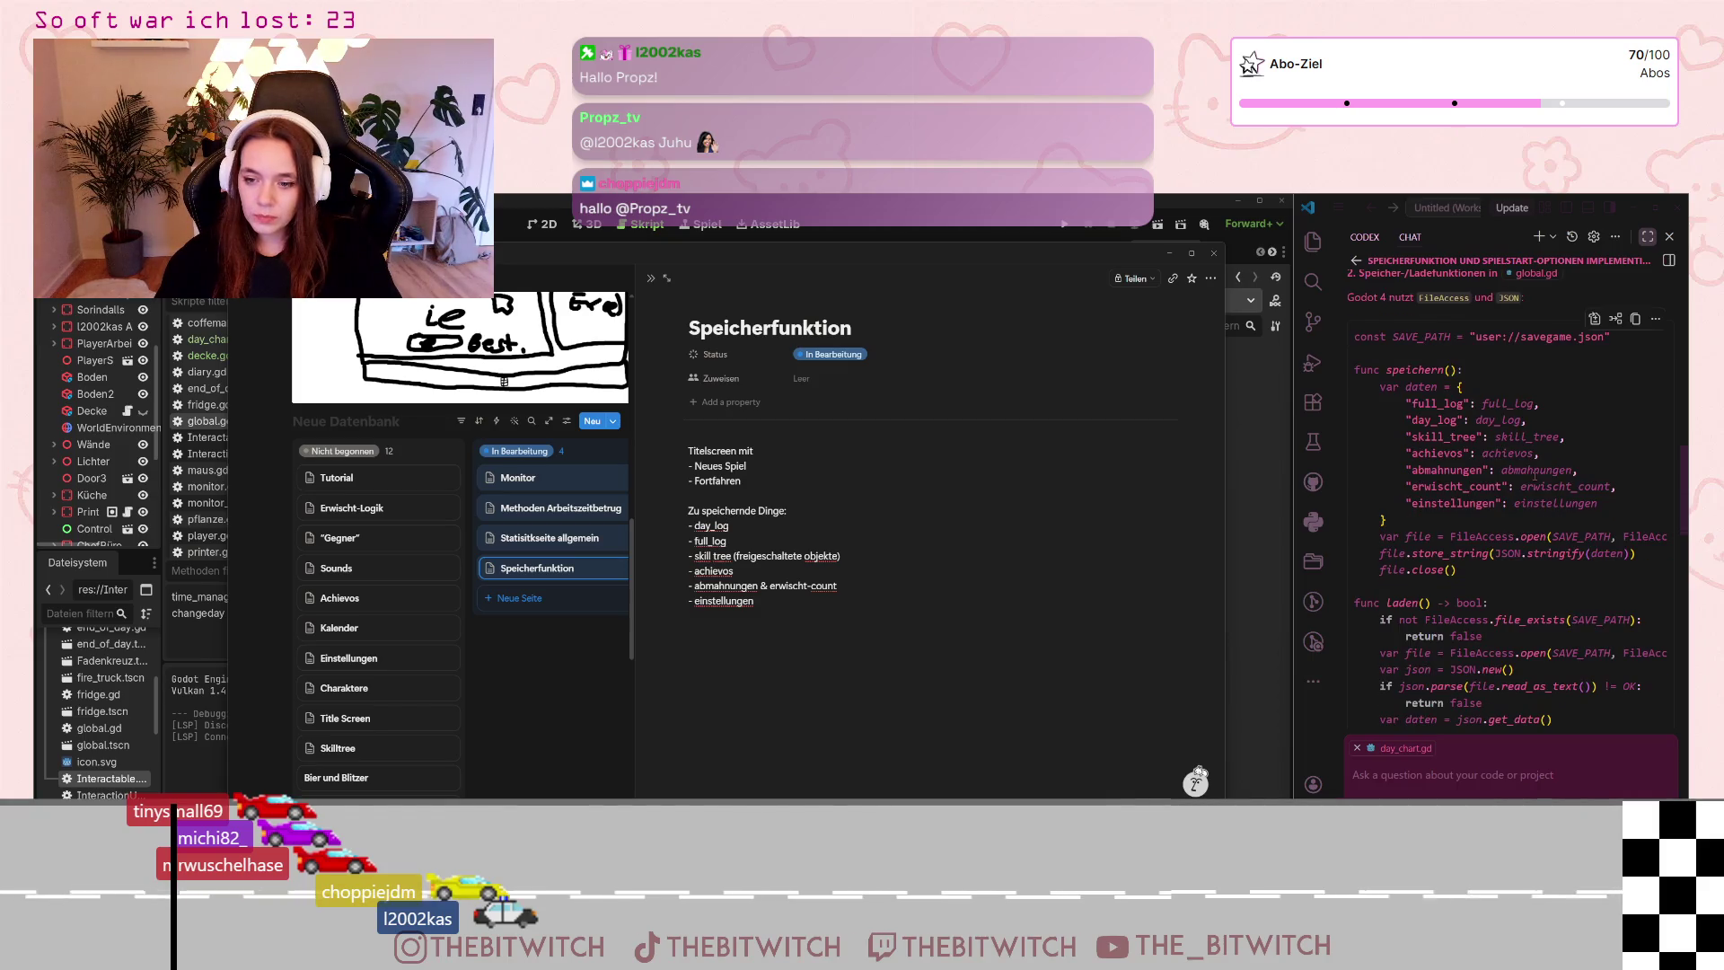
scroll(1533, 477, down, 1)
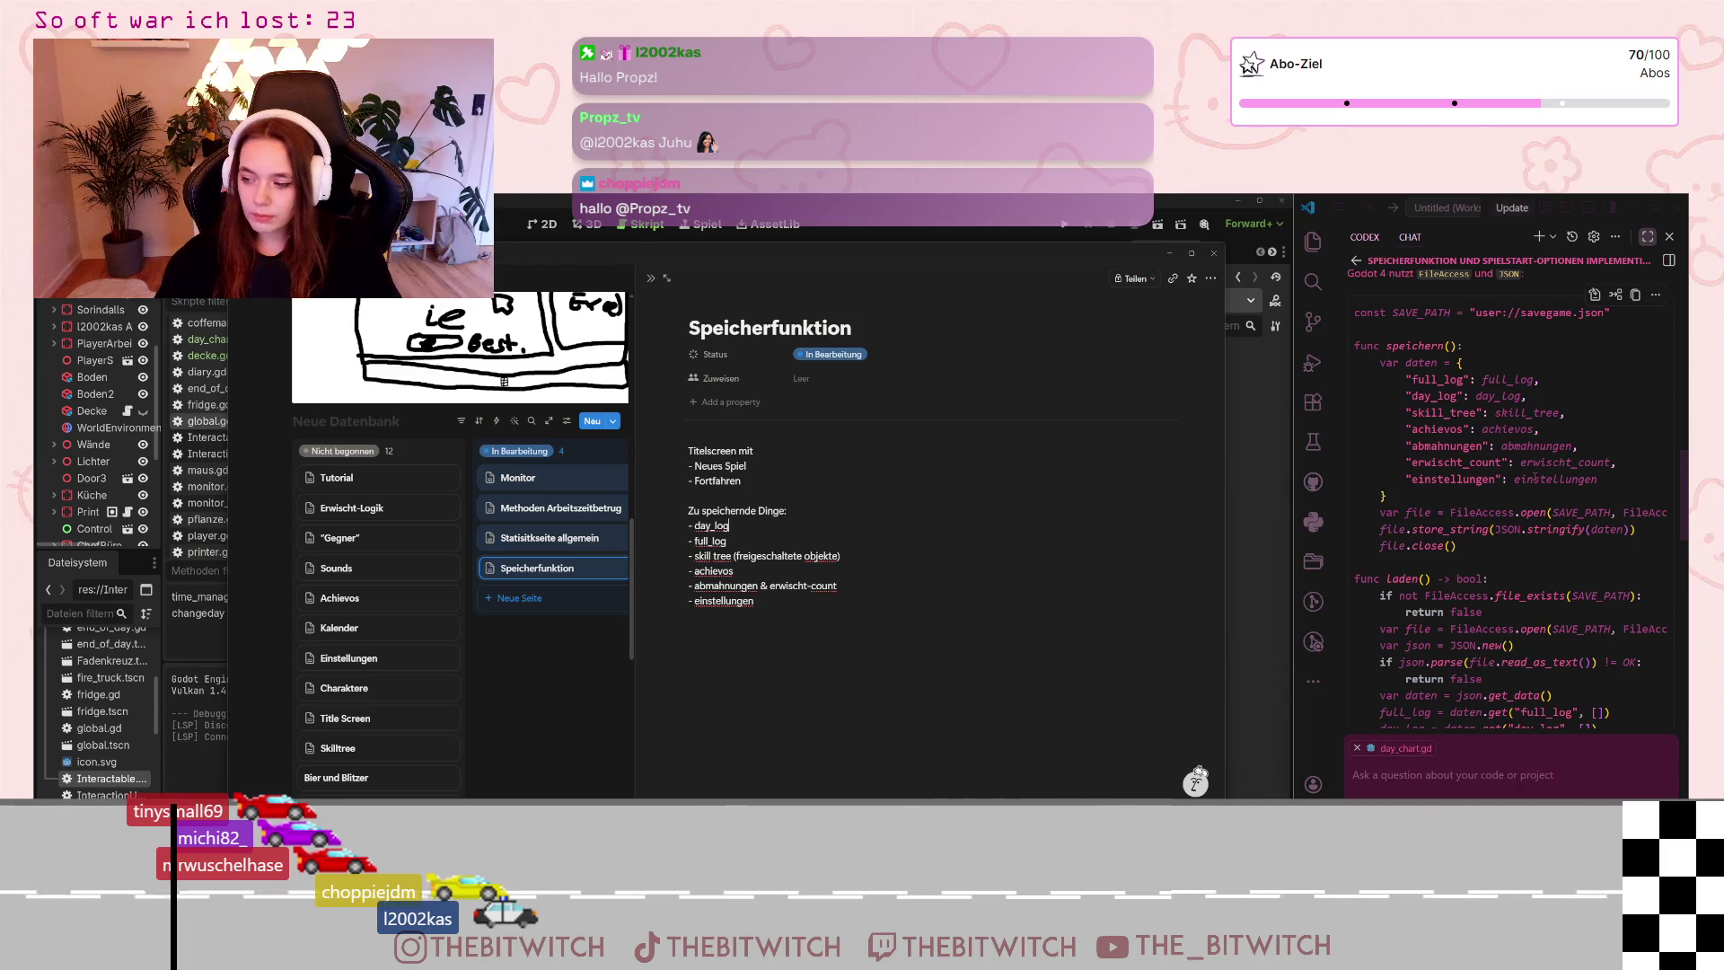
scroll(1534, 475, down, 2)
scroll(1534, 474, down, 2)
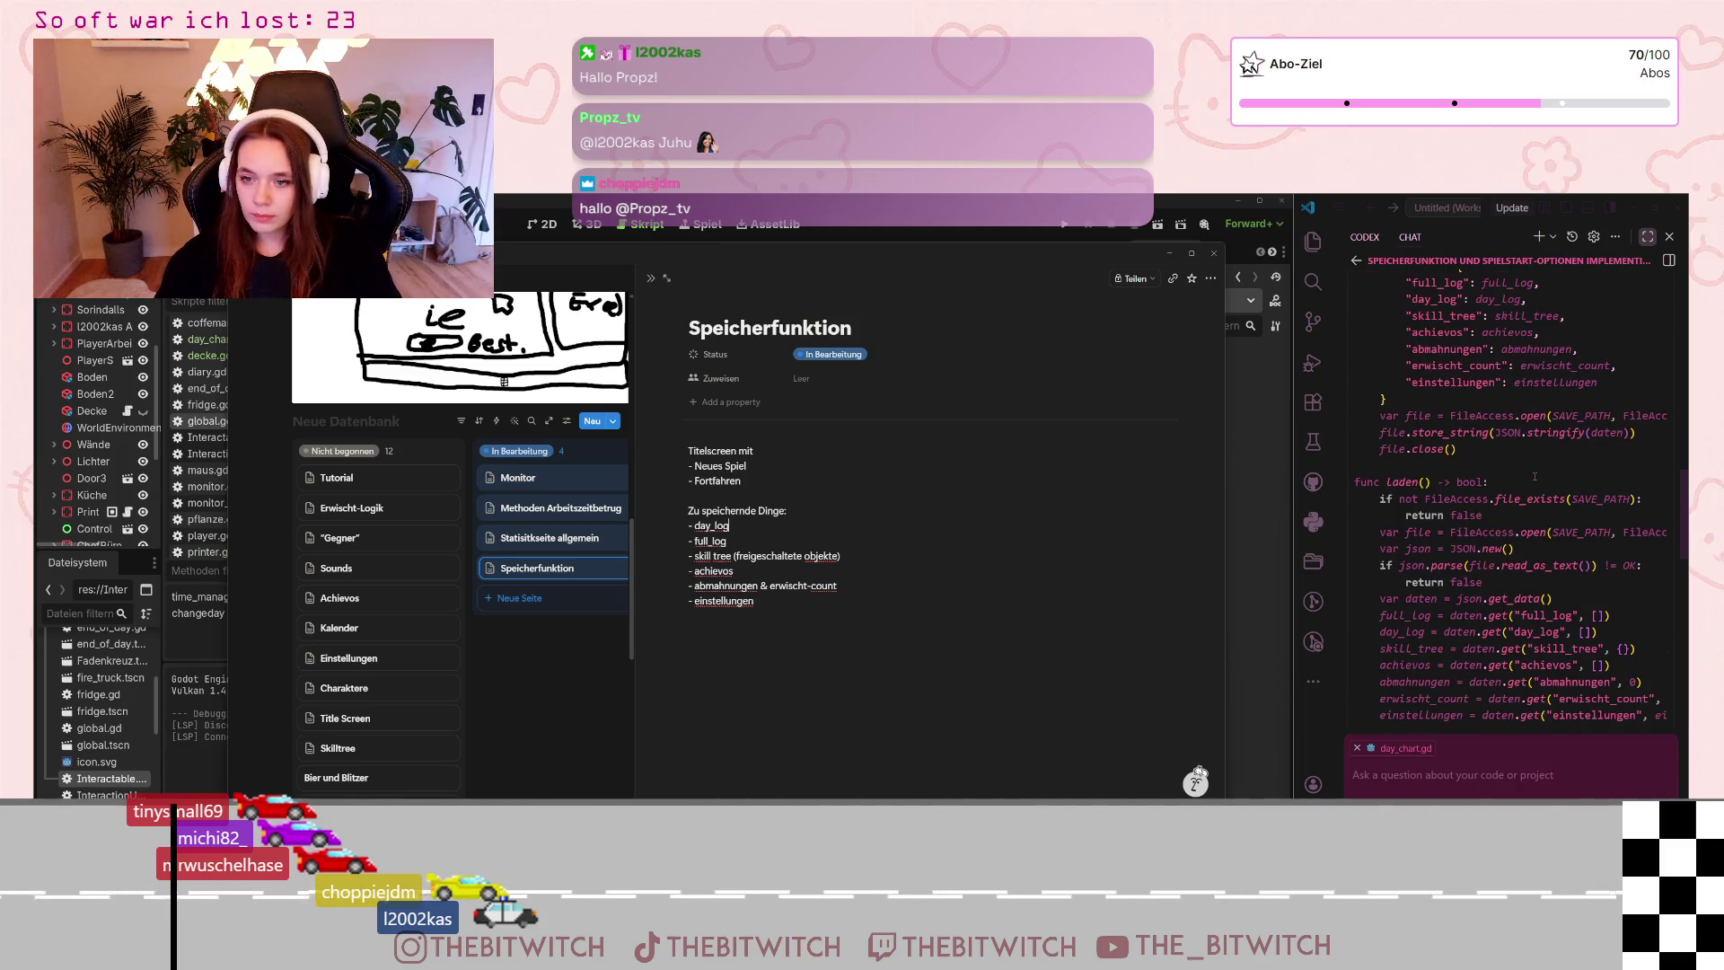
scroll(1534, 474, down, 2)
scroll(1535, 476, down, 2)
scroll(1537, 479, down, 1)
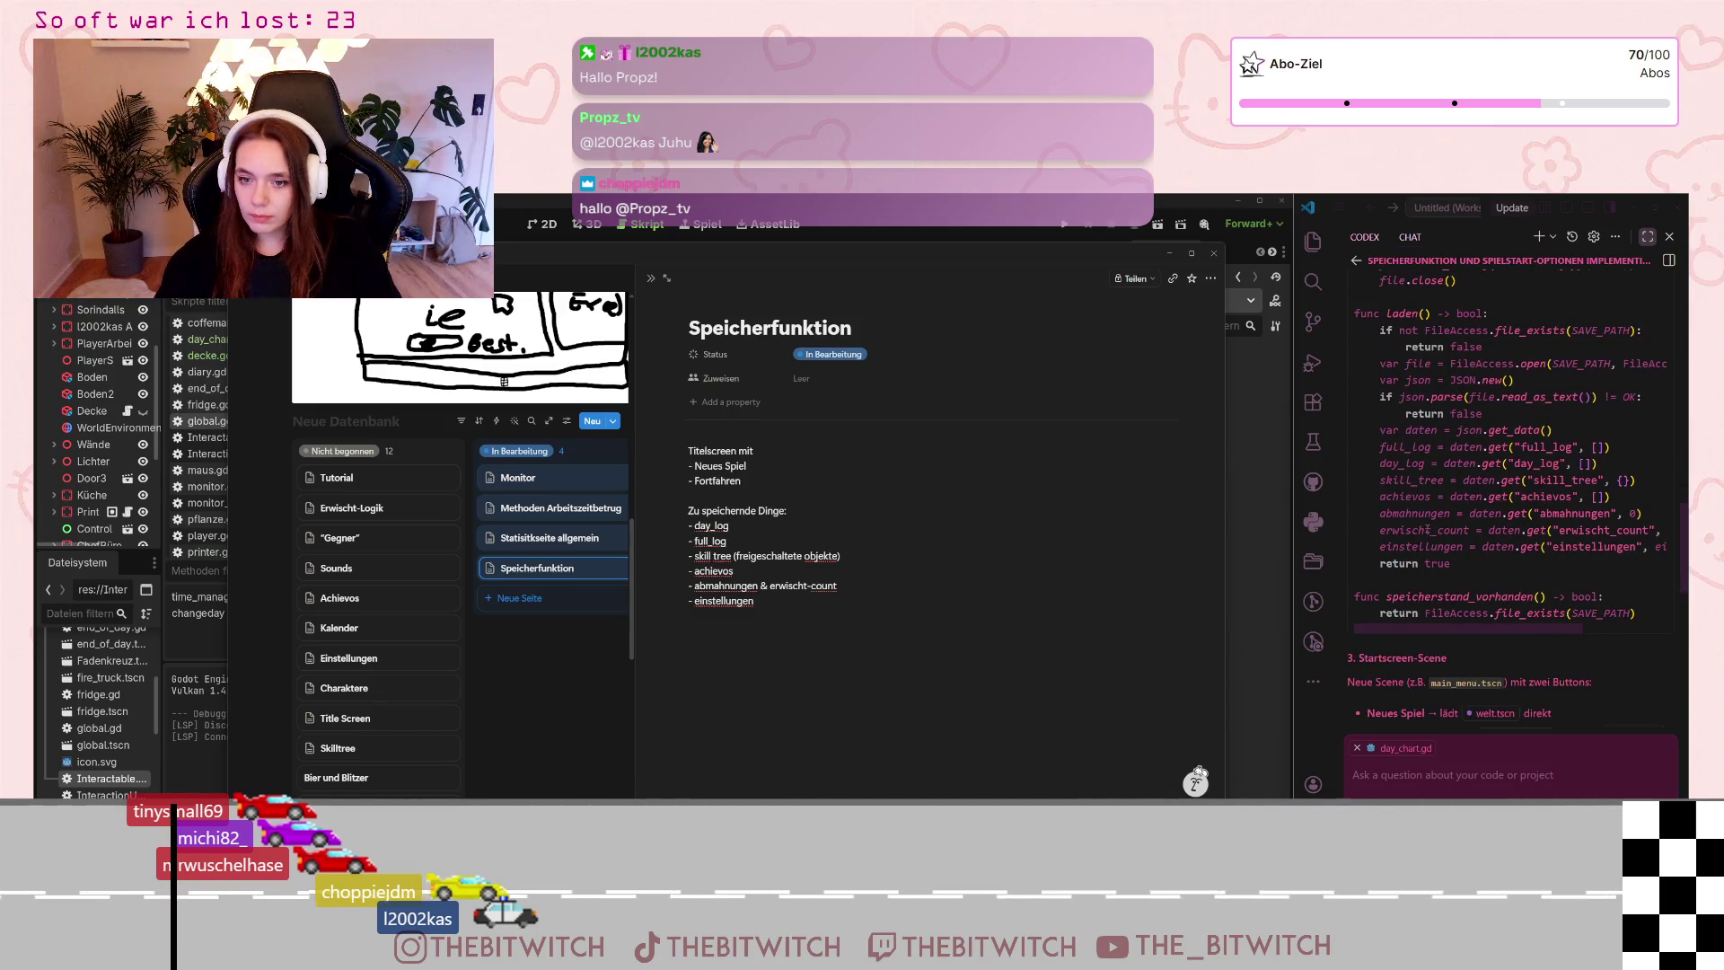
scroll(1502, 536, down, 1)
scroll(1502, 537, down, 1)
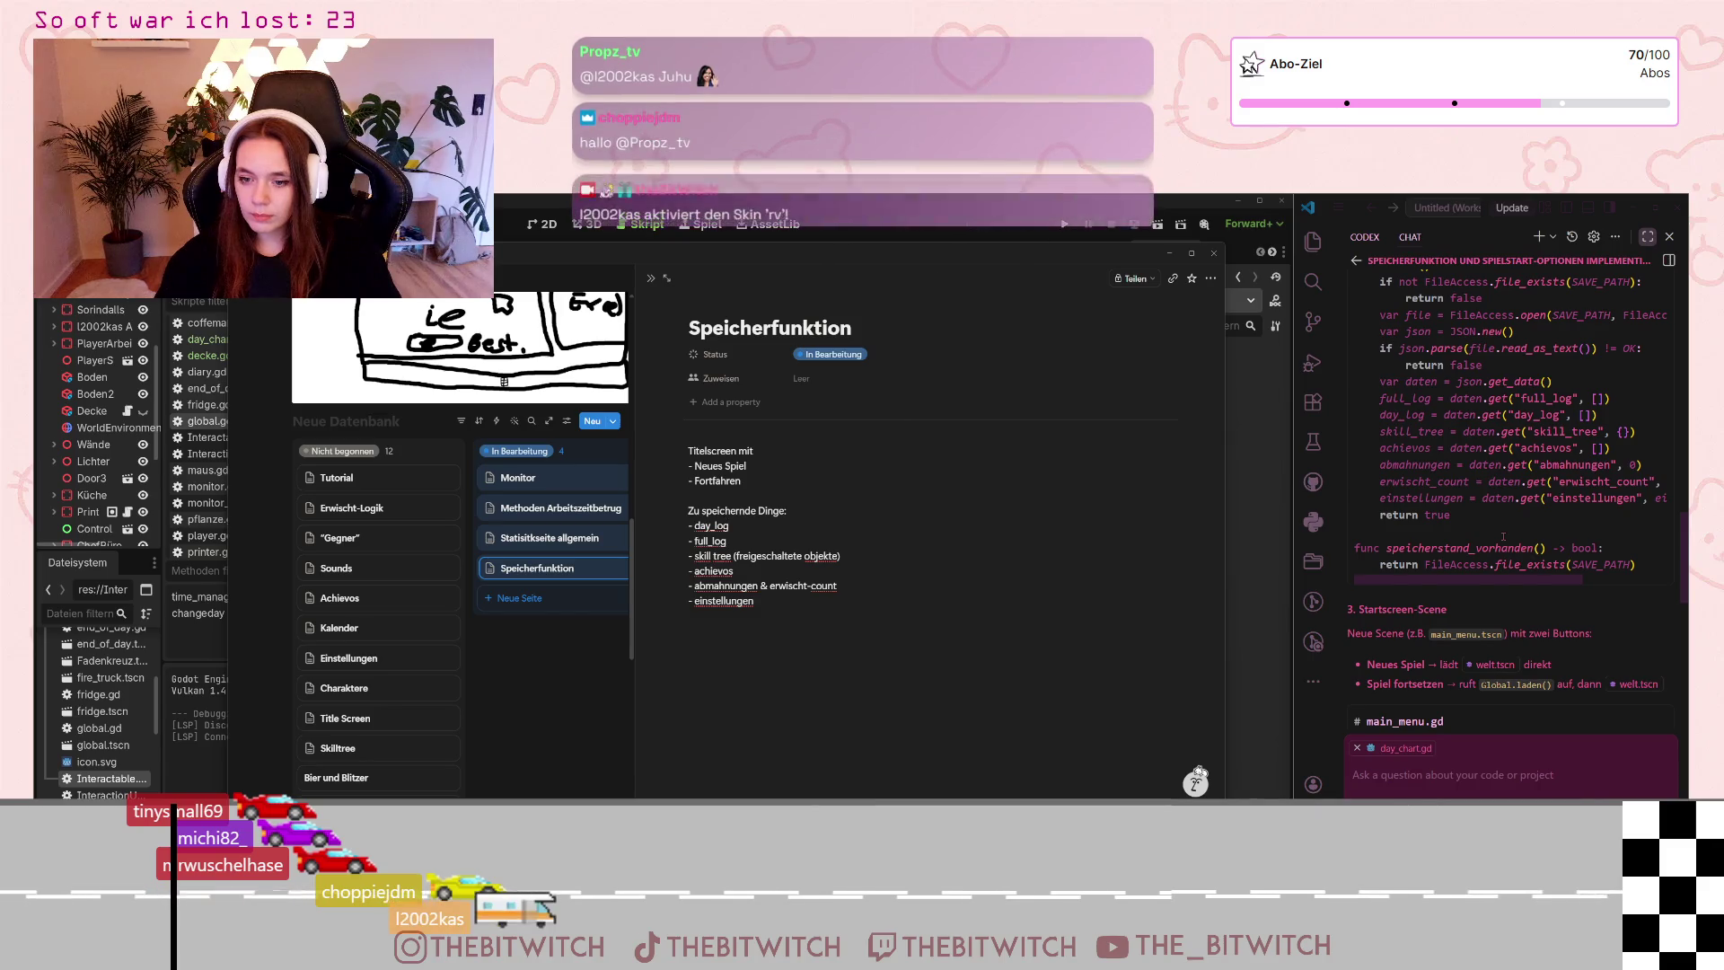
scroll(1501, 536, up, 3)
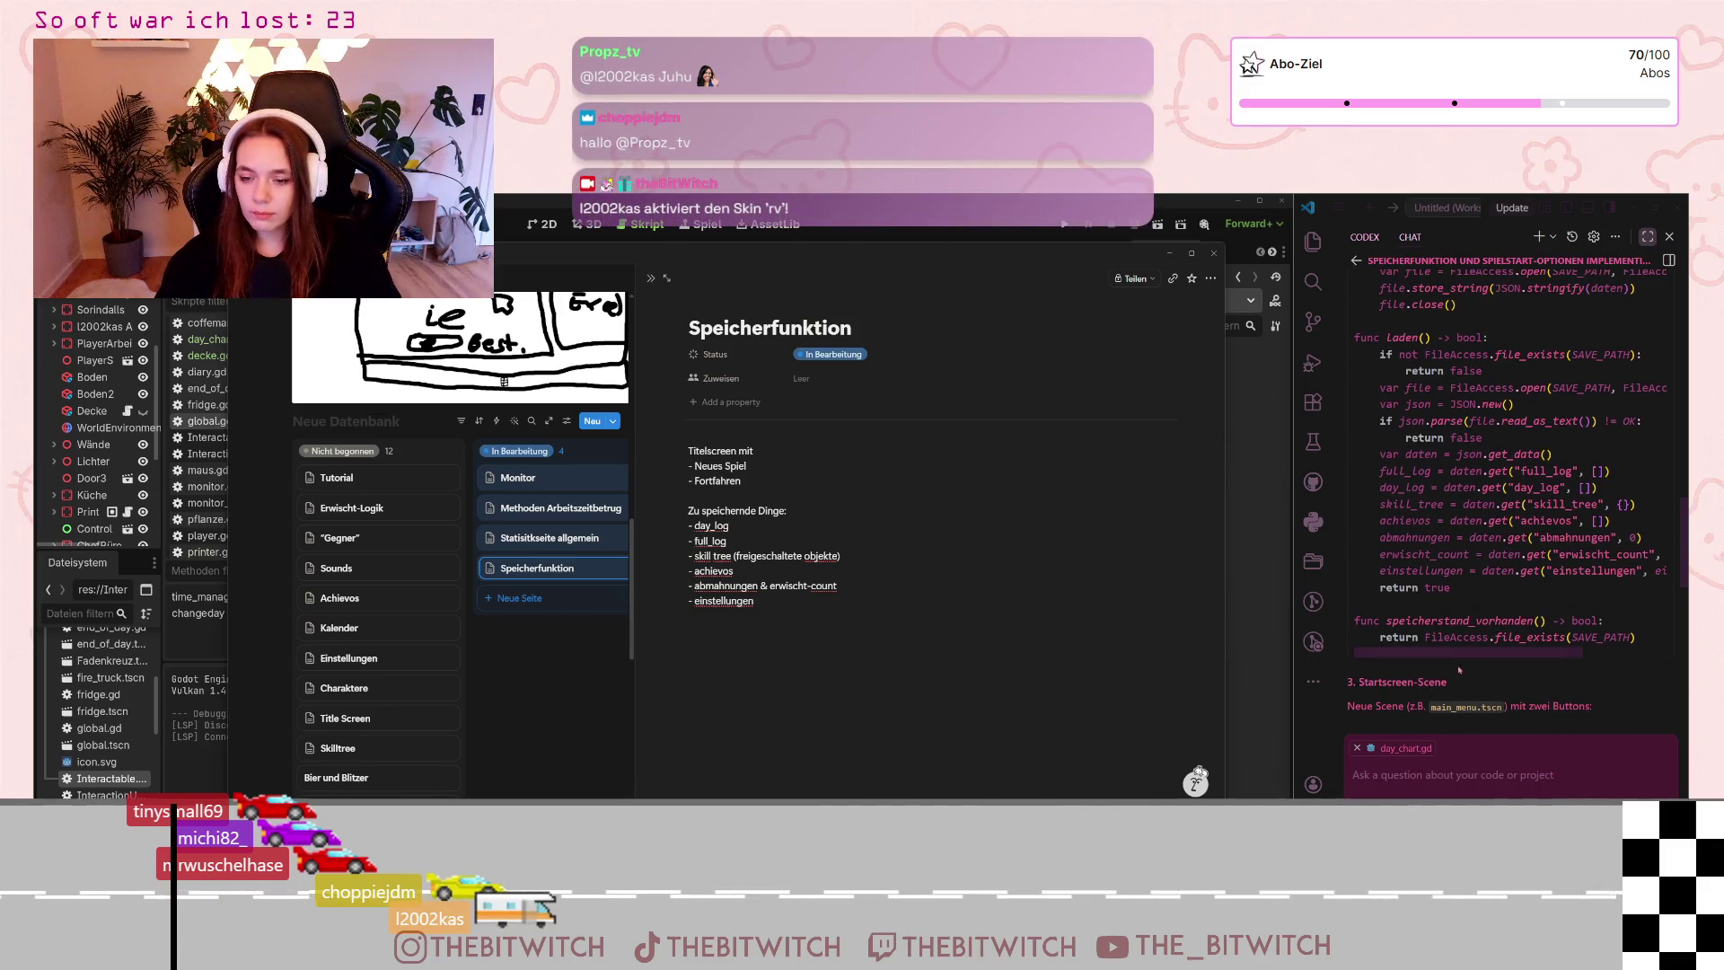
scroll(1502, 611, up, 3)
scroll(1501, 610, up, 3)
scroll(1502, 611, up, 4)
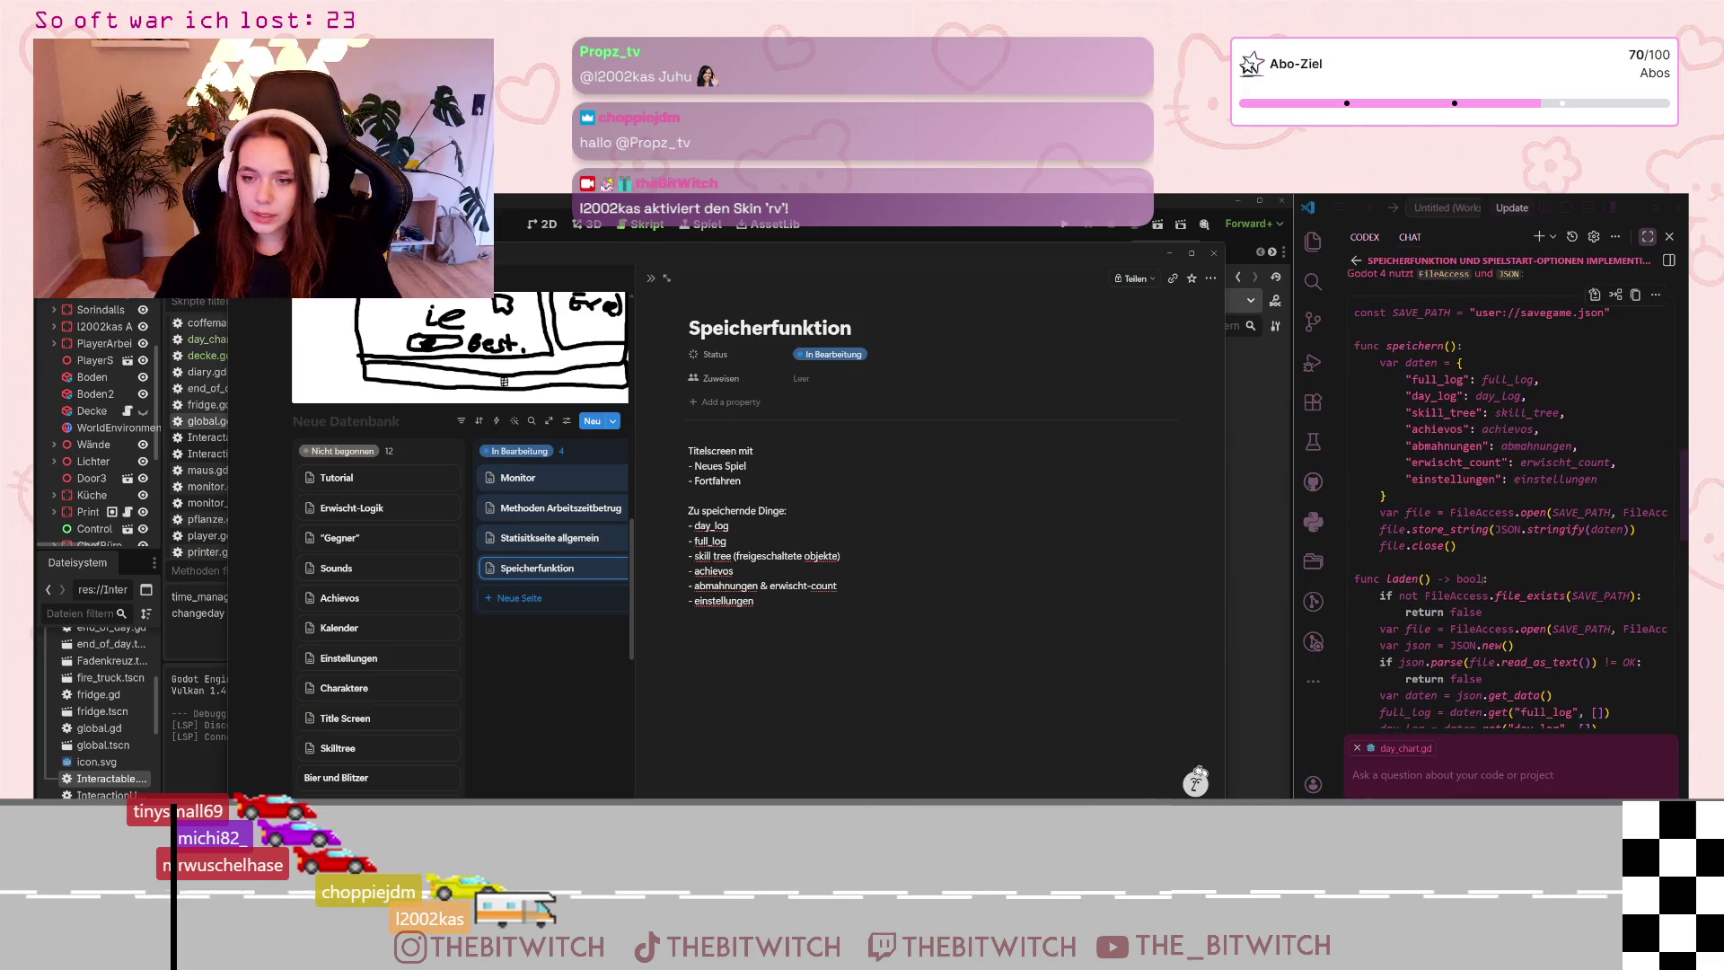
scroll(1502, 539, up, 4)
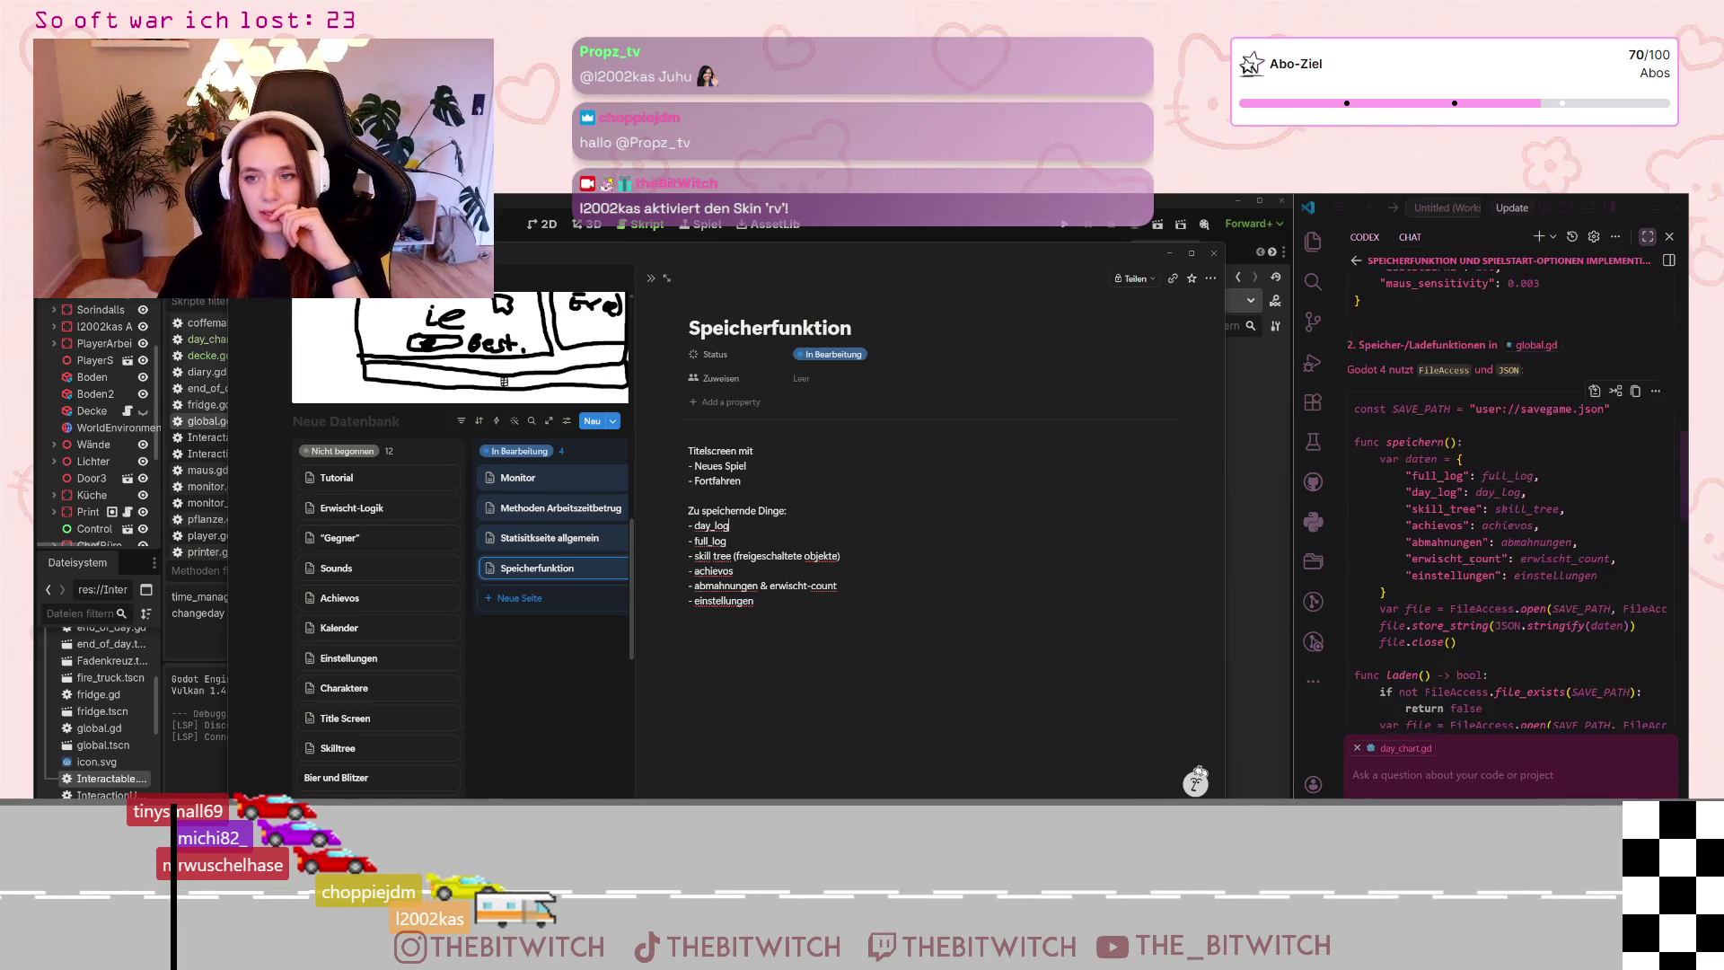
scroll(1502, 538, up, 2)
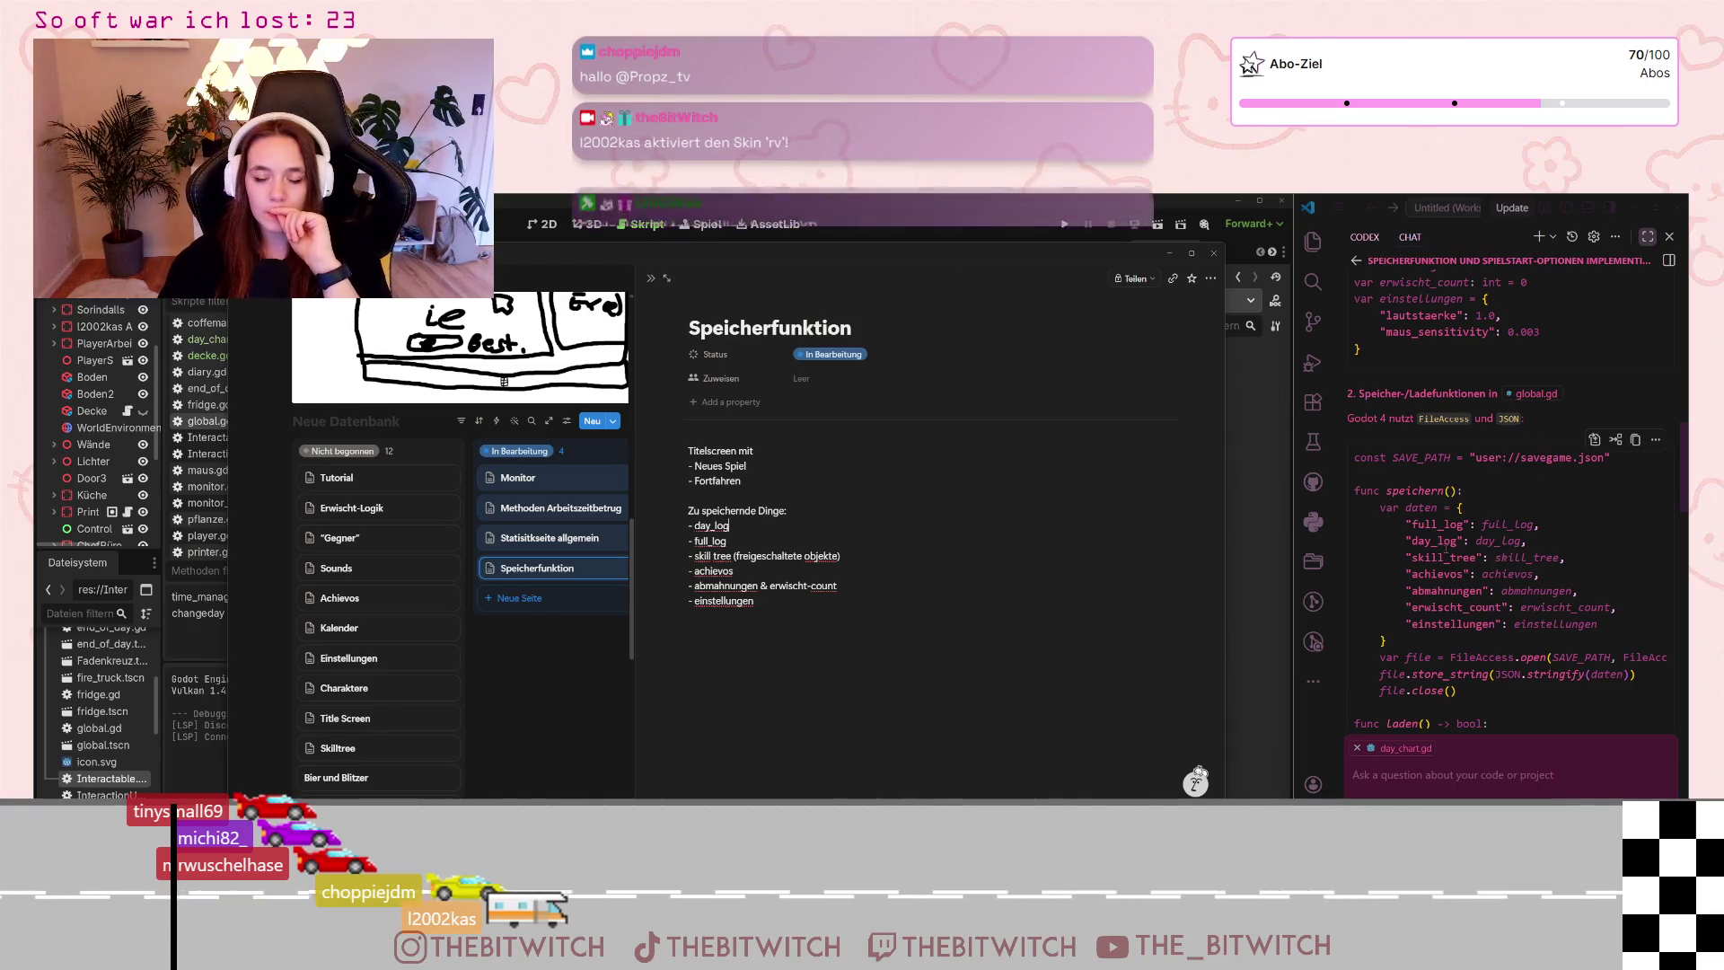
scroll(1438, 563, down, 4)
scroll(1438, 564, down, 4)
scroll(1438, 563, down, 4)
scroll(1435, 569, down, 4)
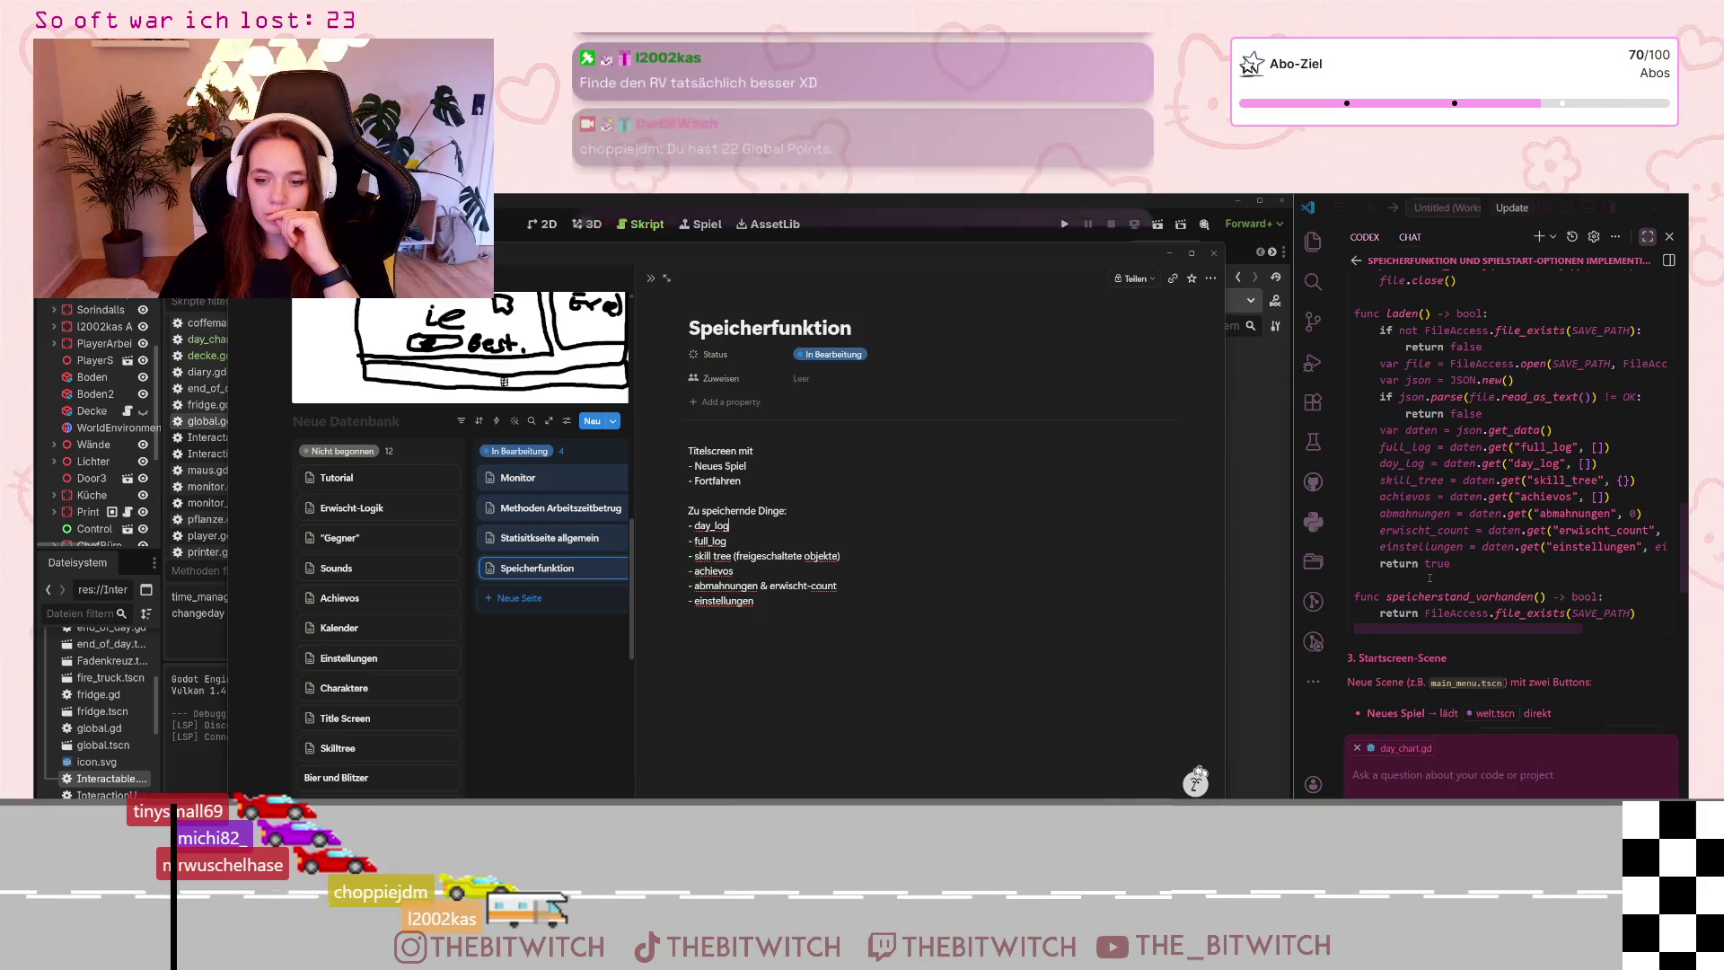
scroll(1428, 576, down, 3)
scroll(1428, 577, down, 4)
scroll(1428, 577, down, 4)
scroll(1428, 577, down, 3)
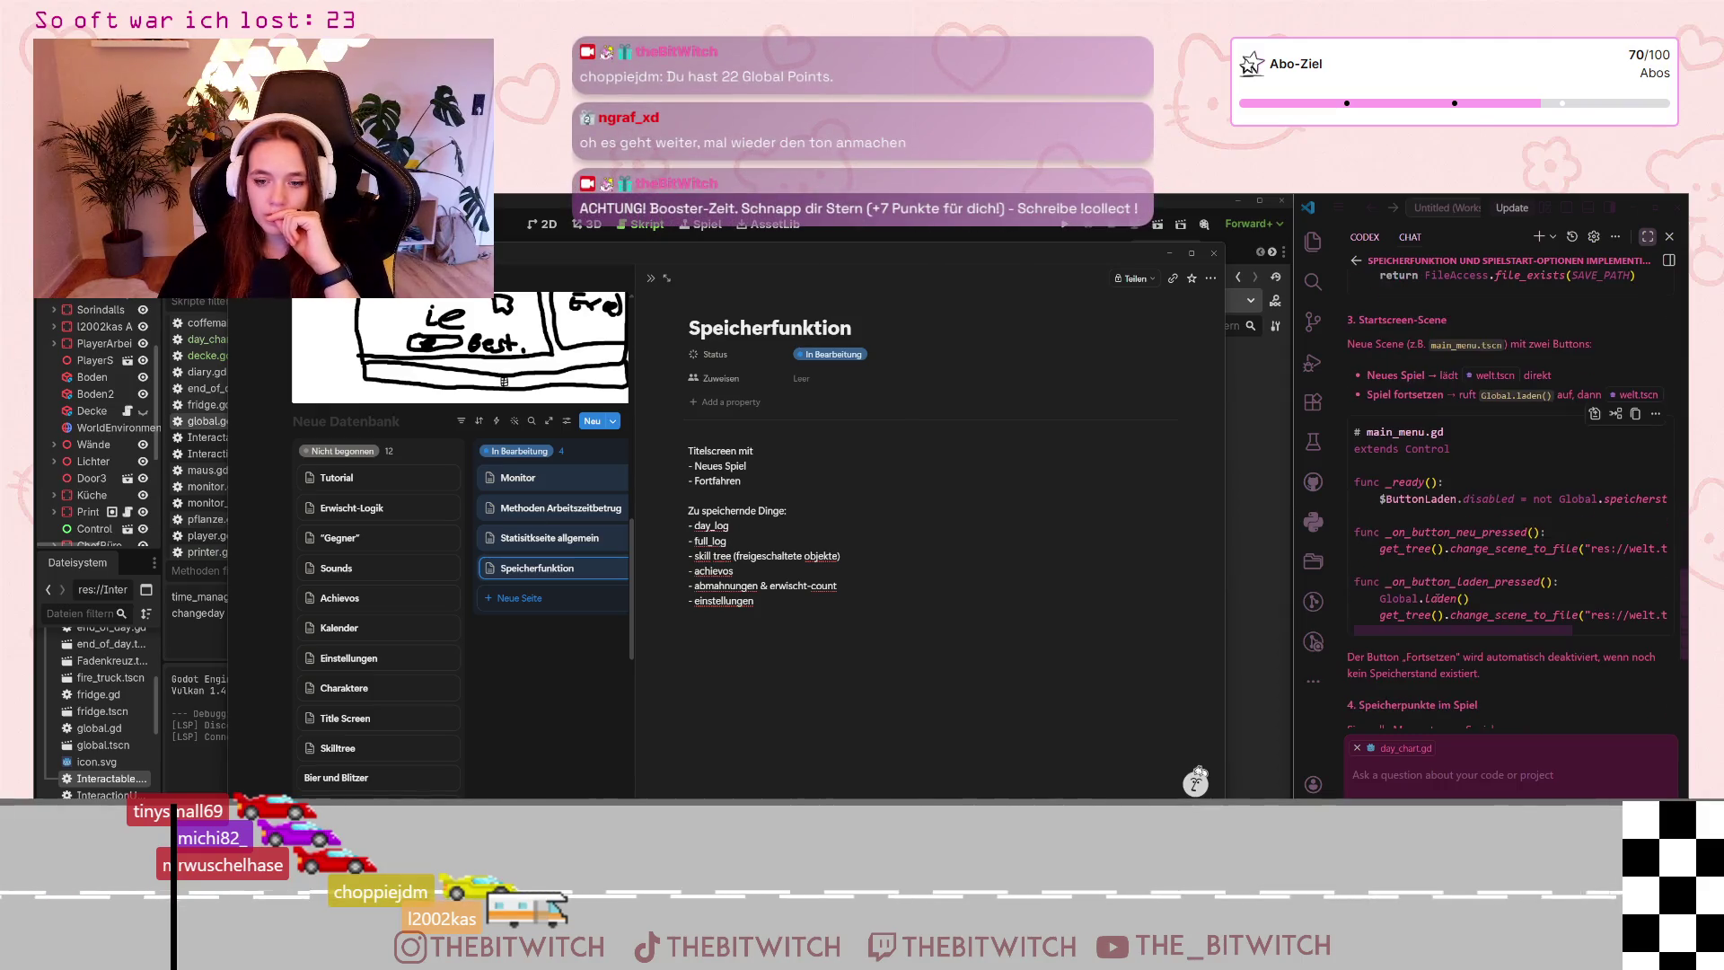
scroll(1436, 597, down, 2)
scroll(1436, 597, down, 2)
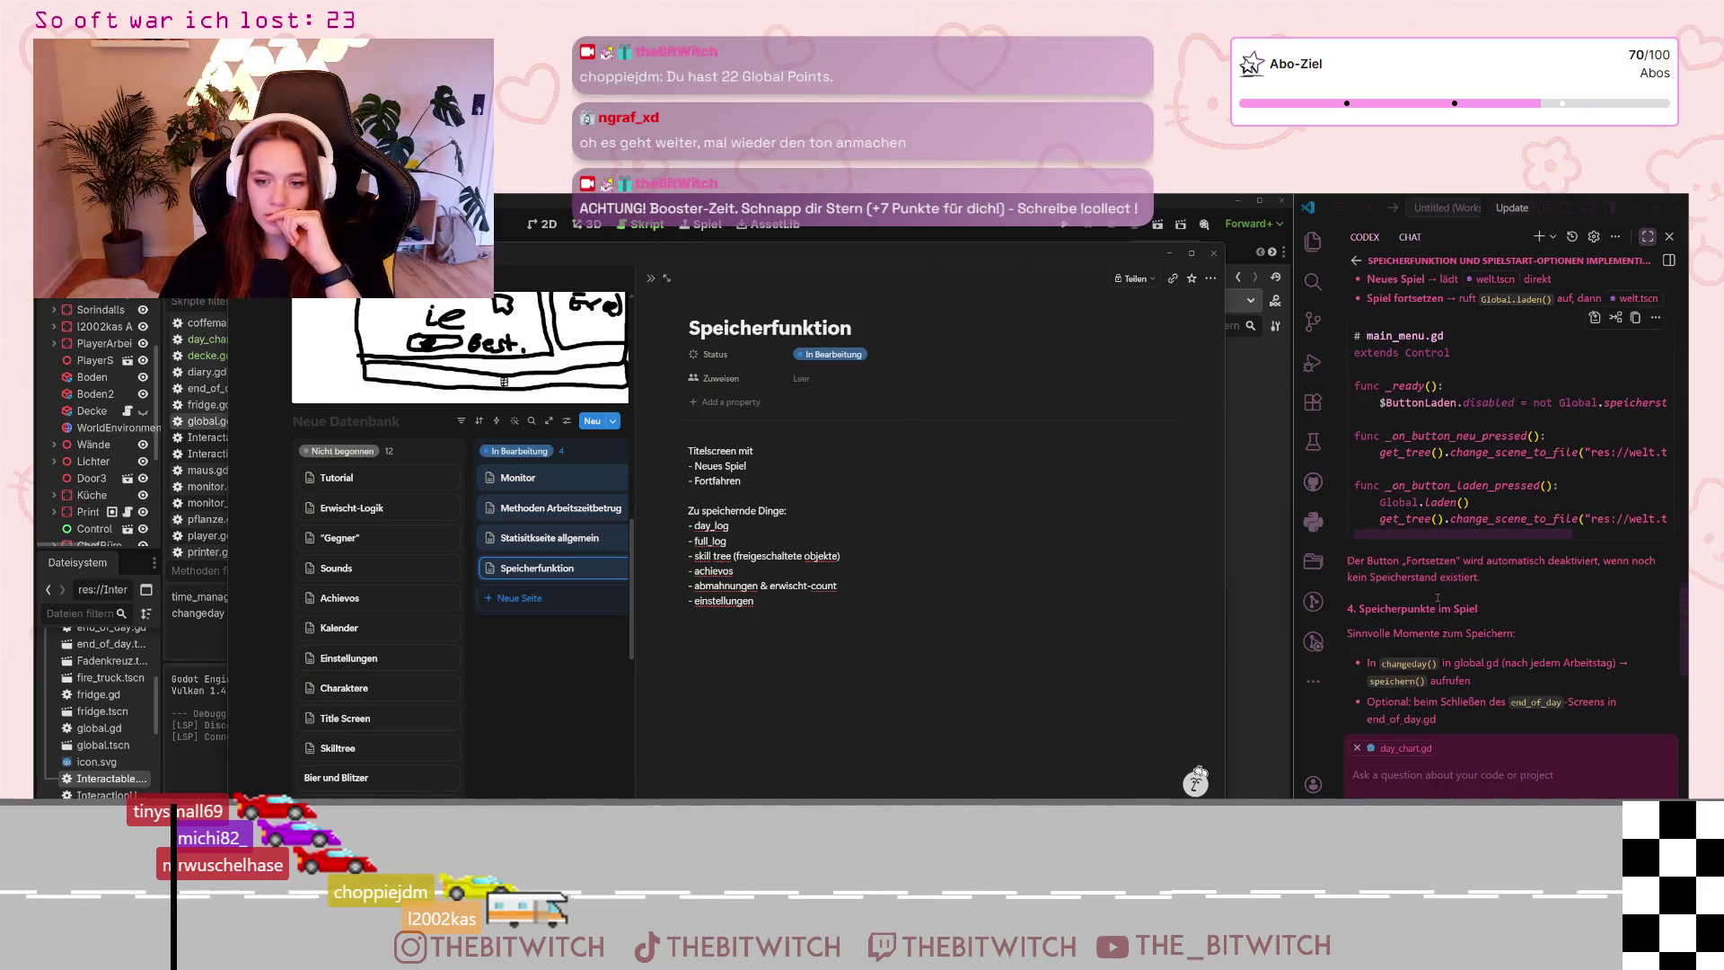
scroll(1438, 598, down, 1)
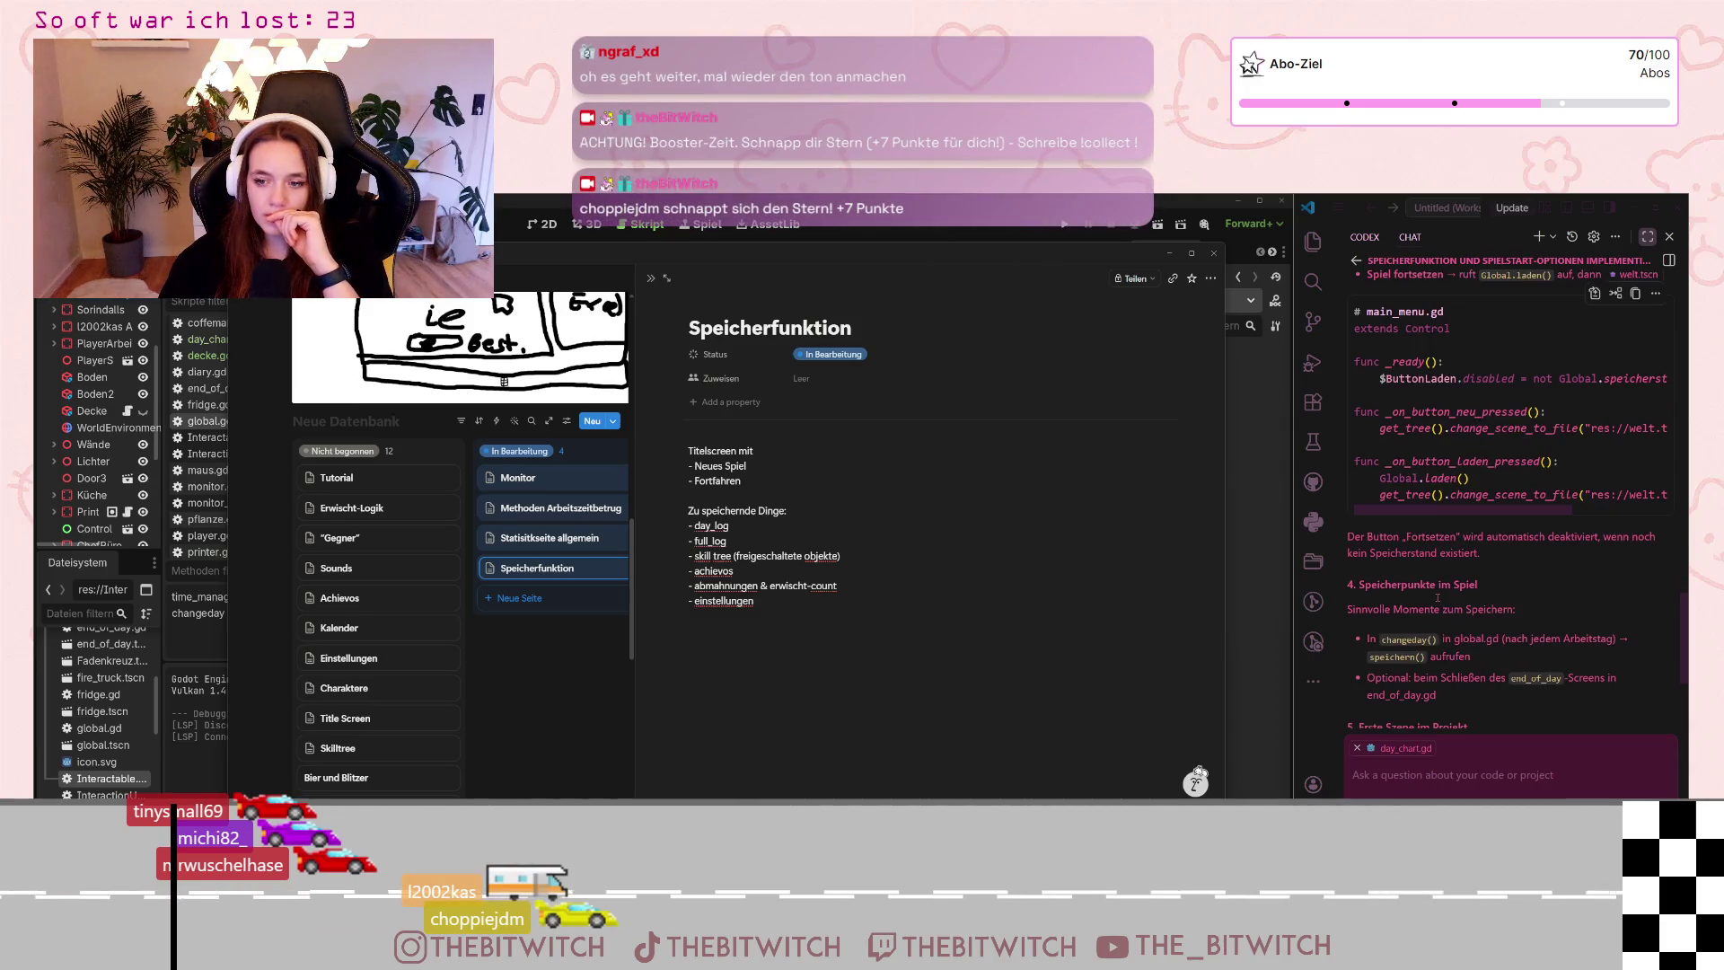
drag(1459, 543, 1369, 534)
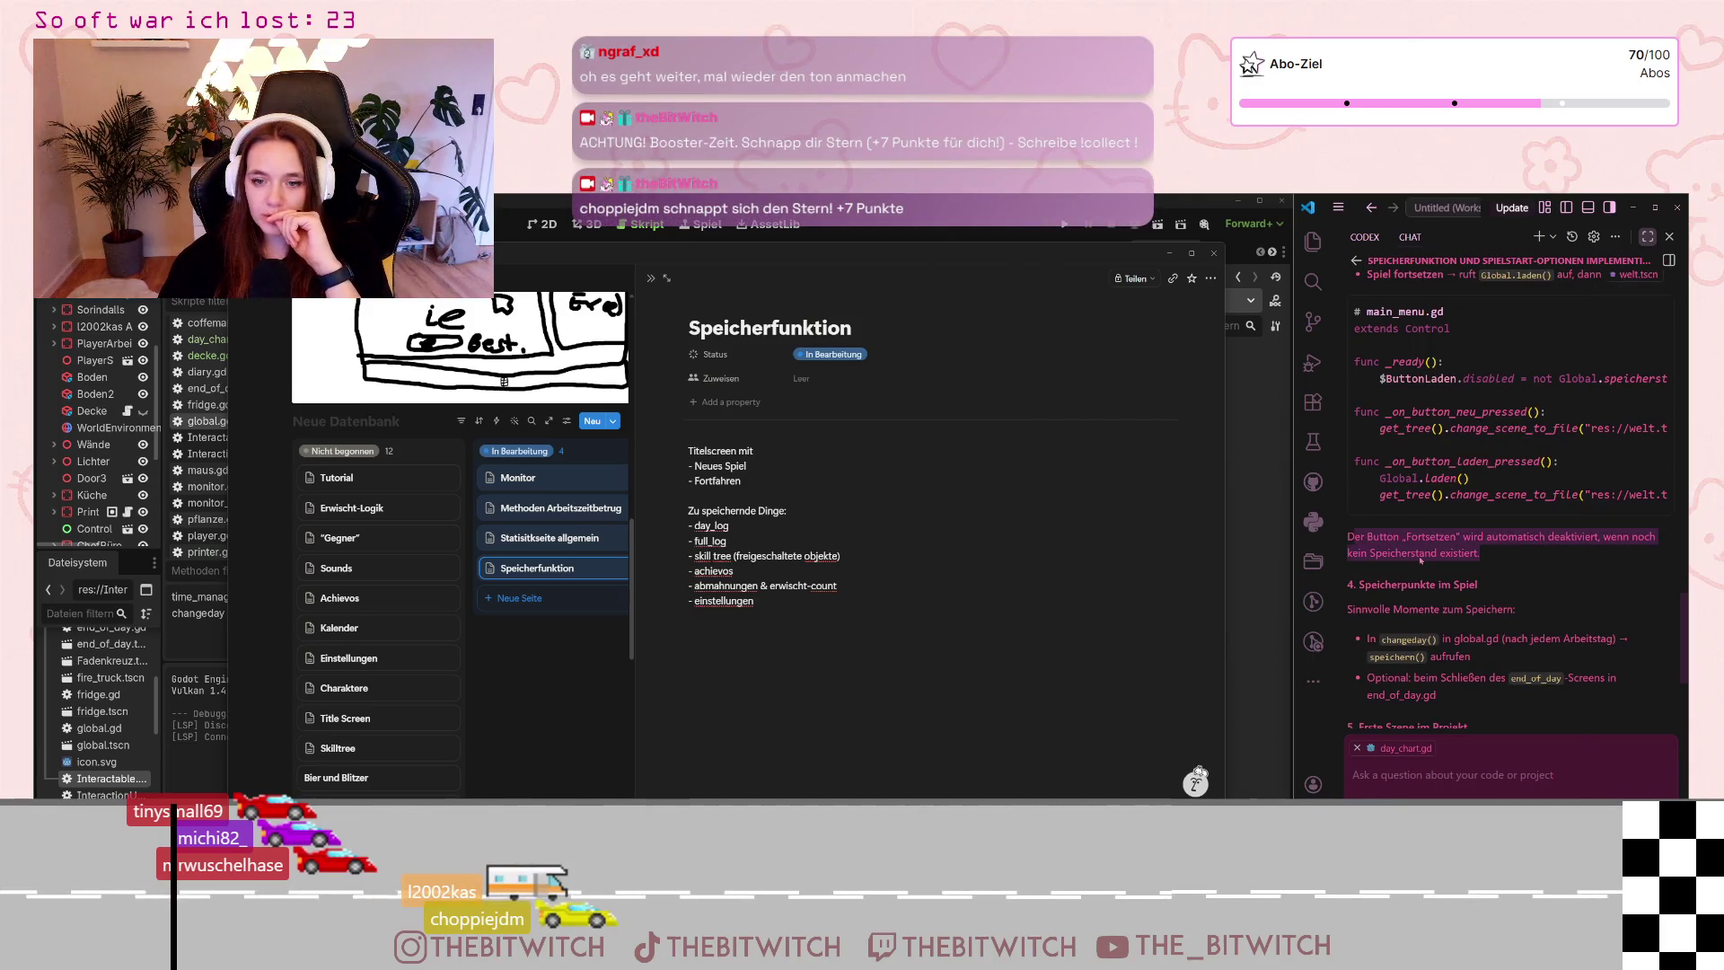
click(1417, 553)
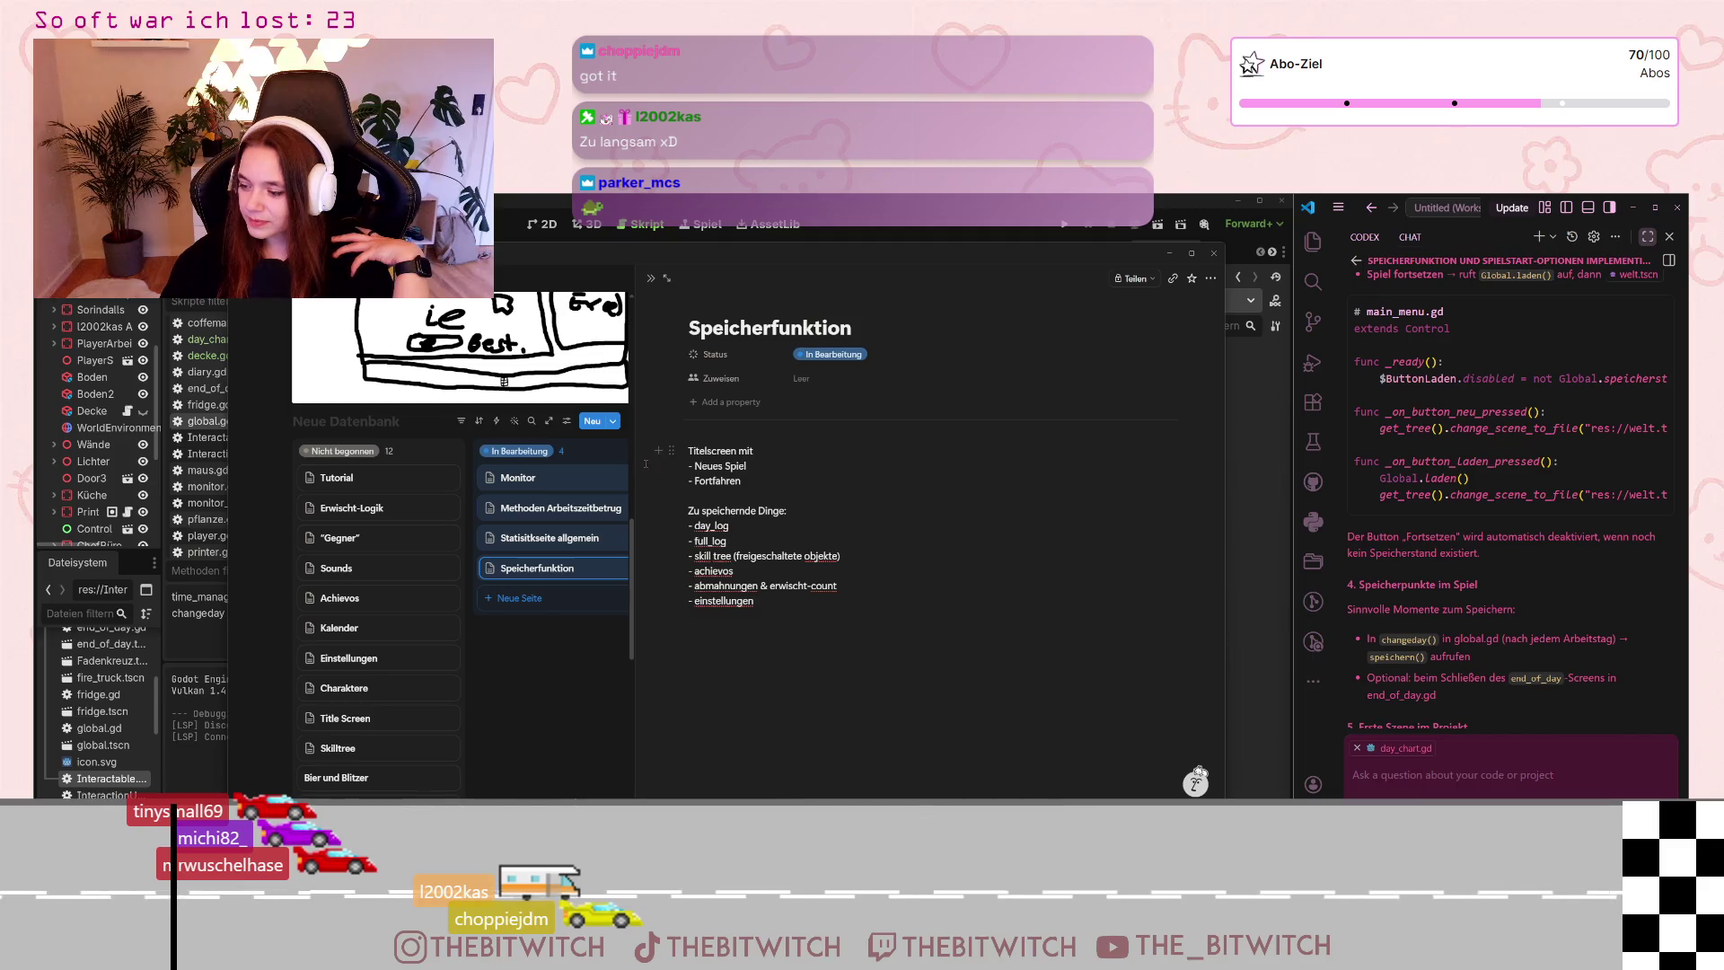
scroll(1615, 616, down, 1)
scroll(1610, 620, down, 1)
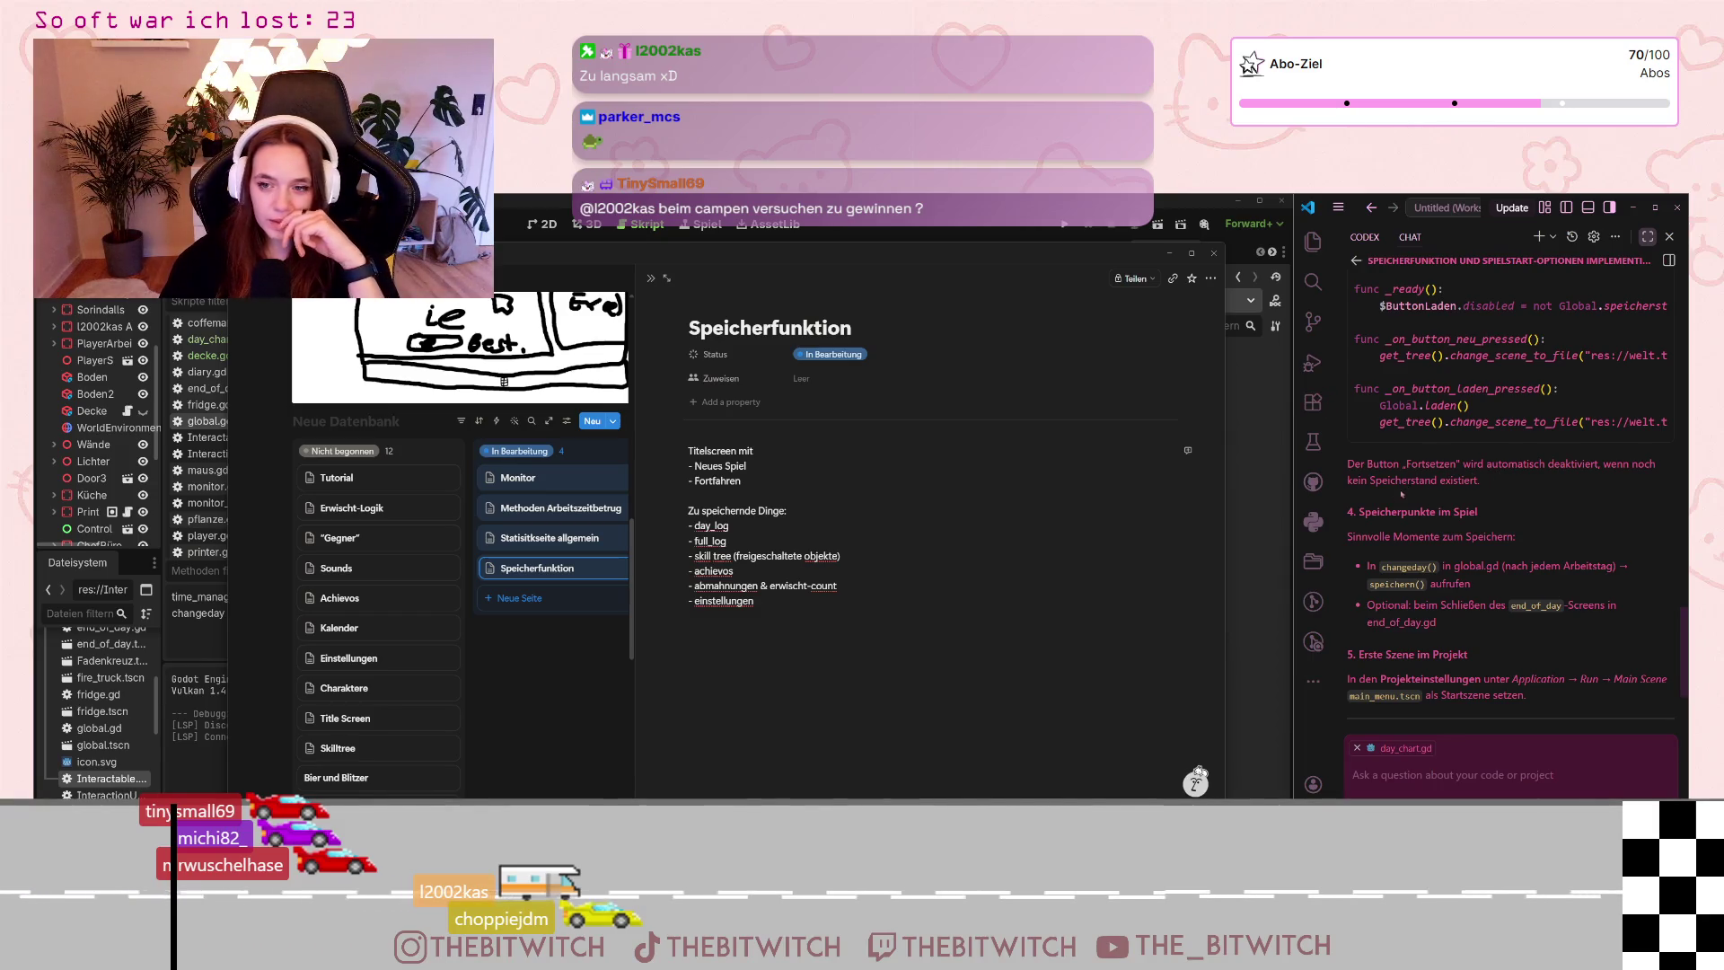
scroll(1387, 550, down, 1)
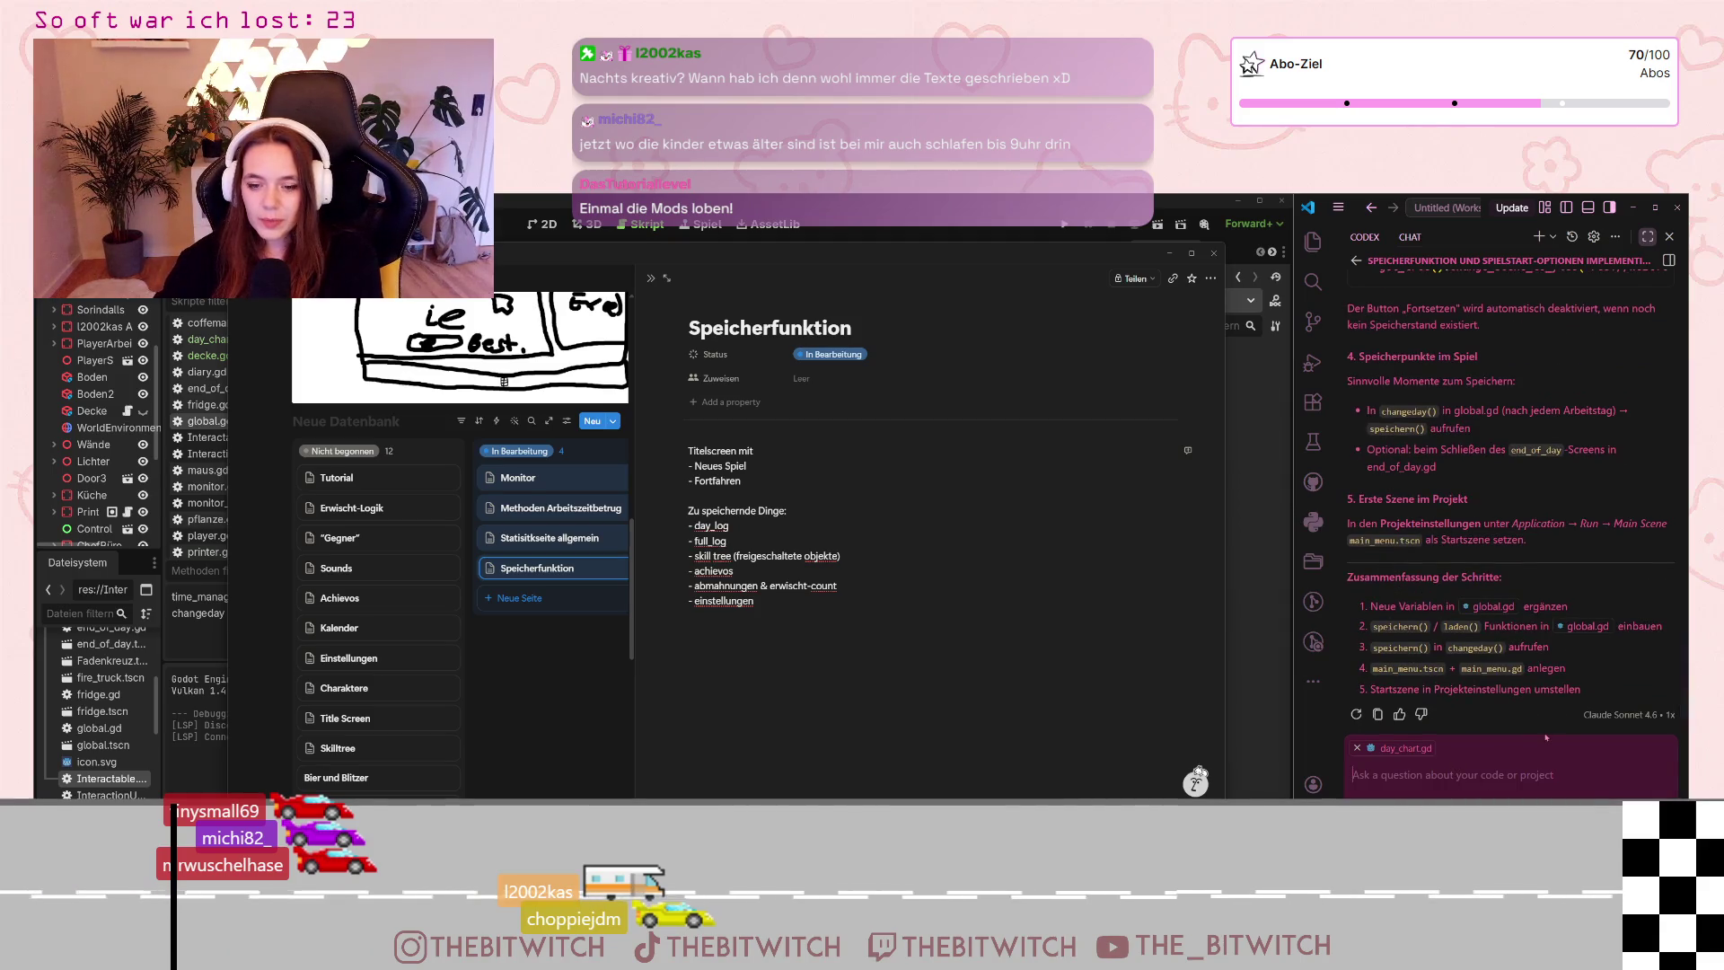
text(Das Spei)
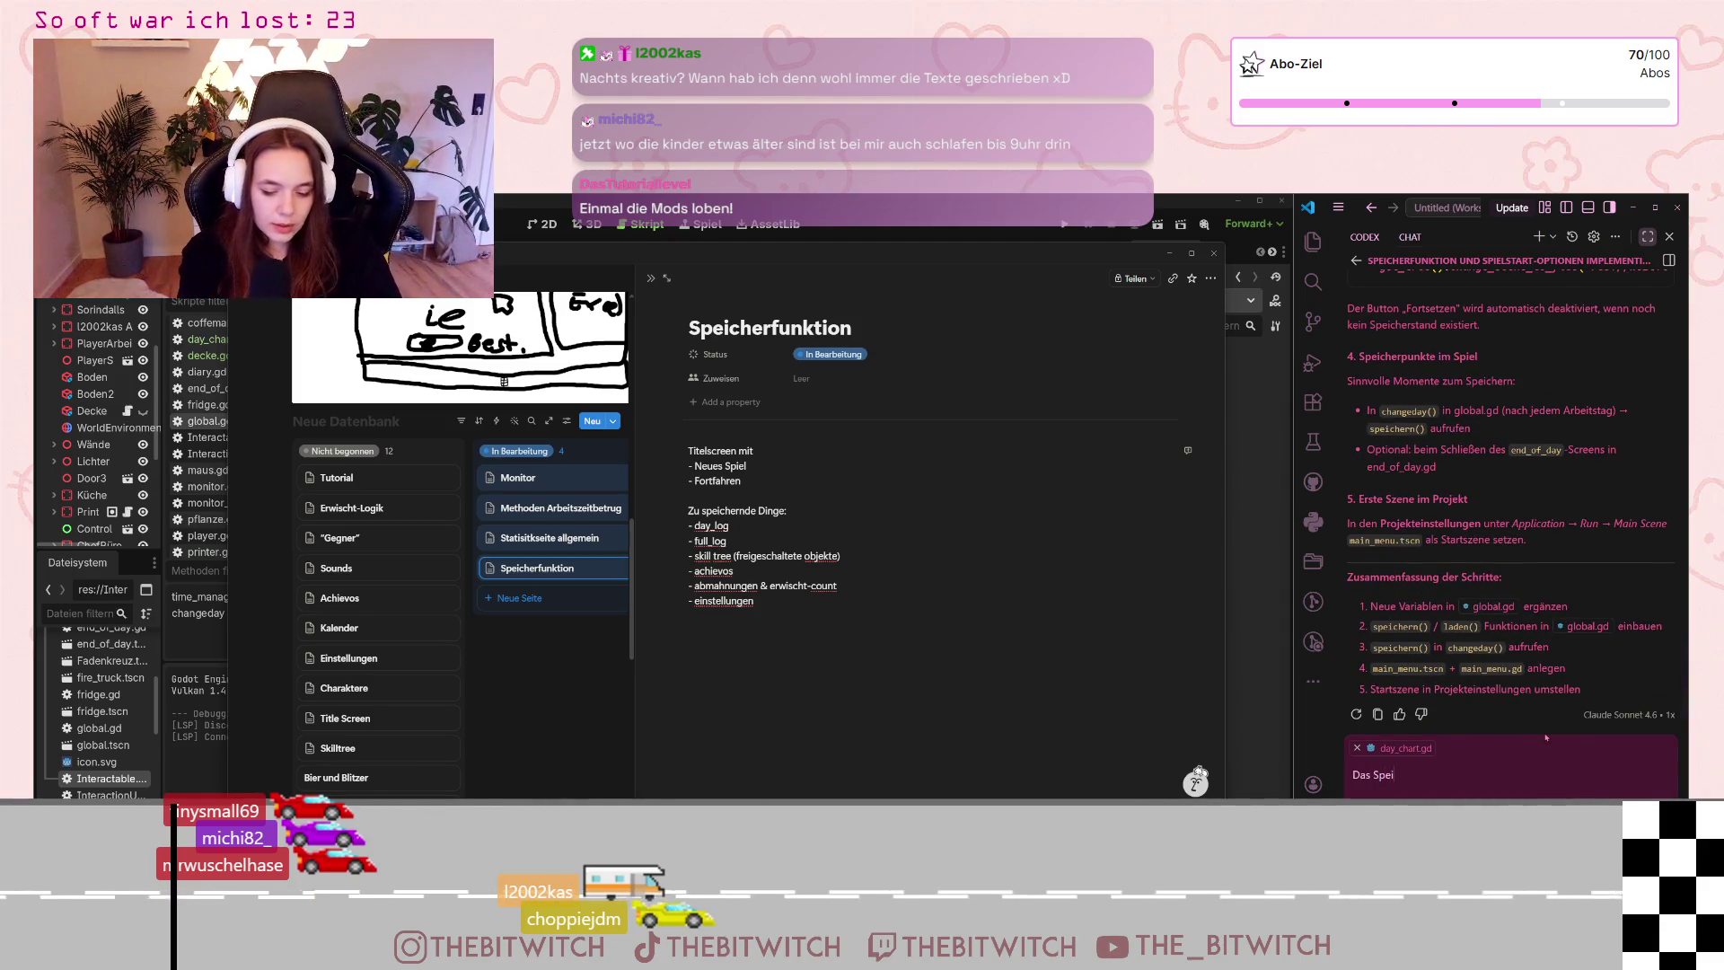
text(chern sollte)
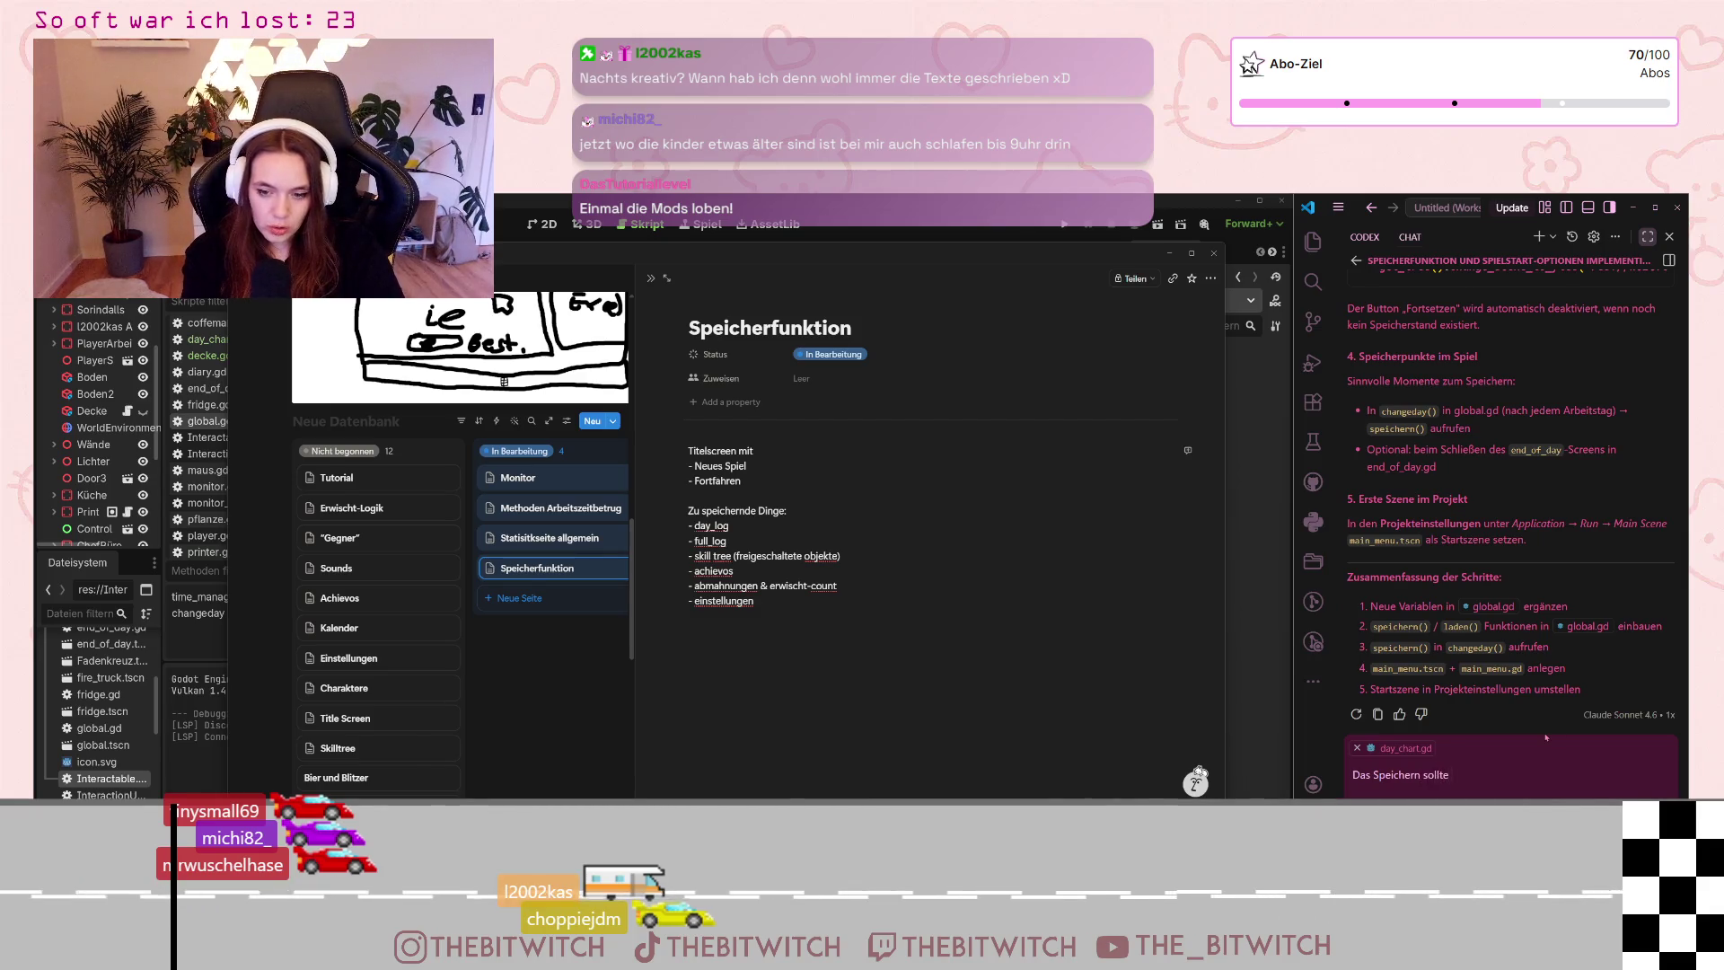
text( sowhl)
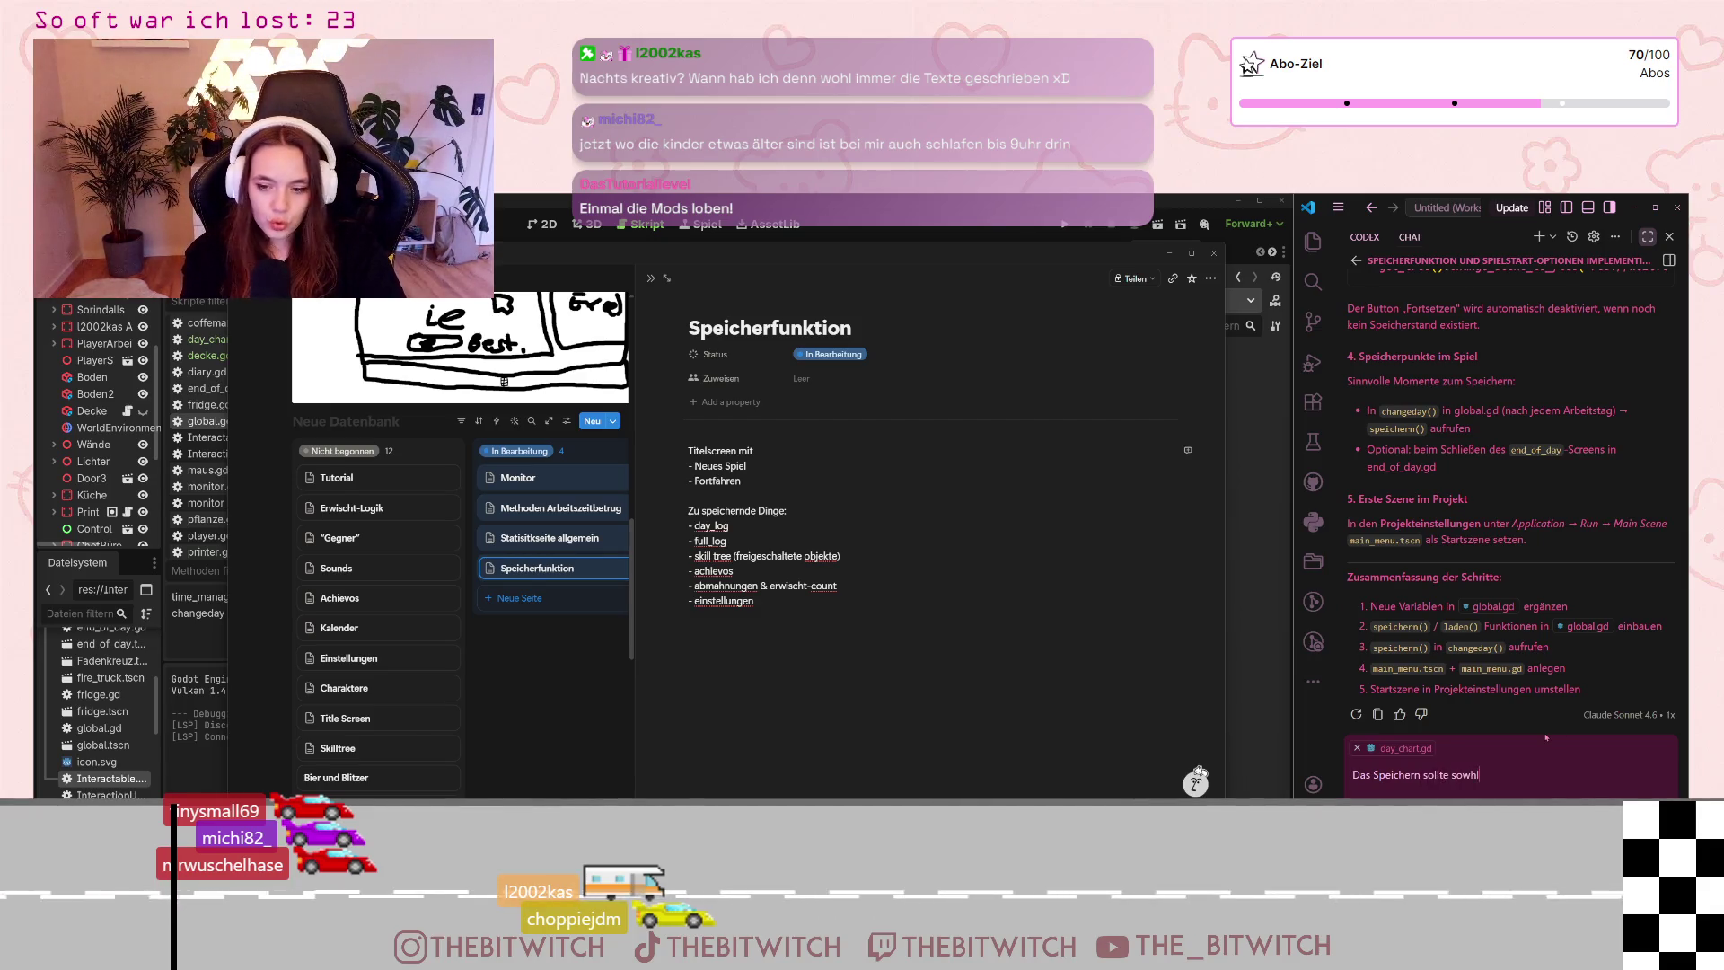
key(BackSpace)
key(BackSpace)
text(ohl aut)
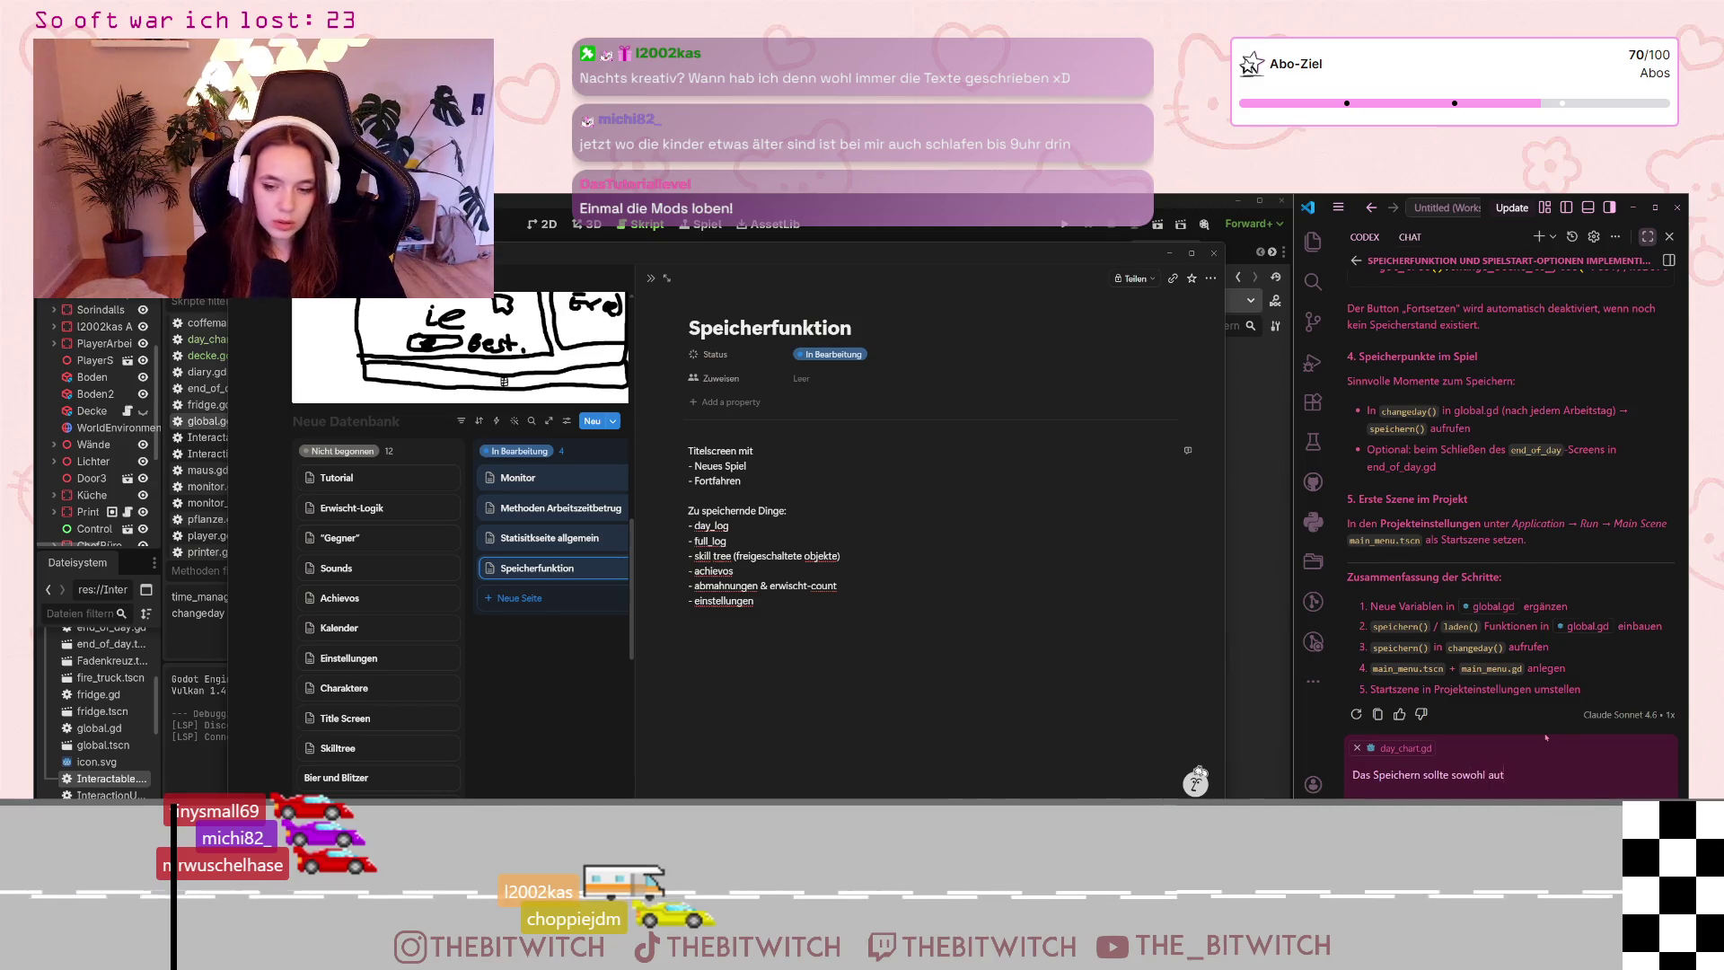
text(omatisch zwisc)
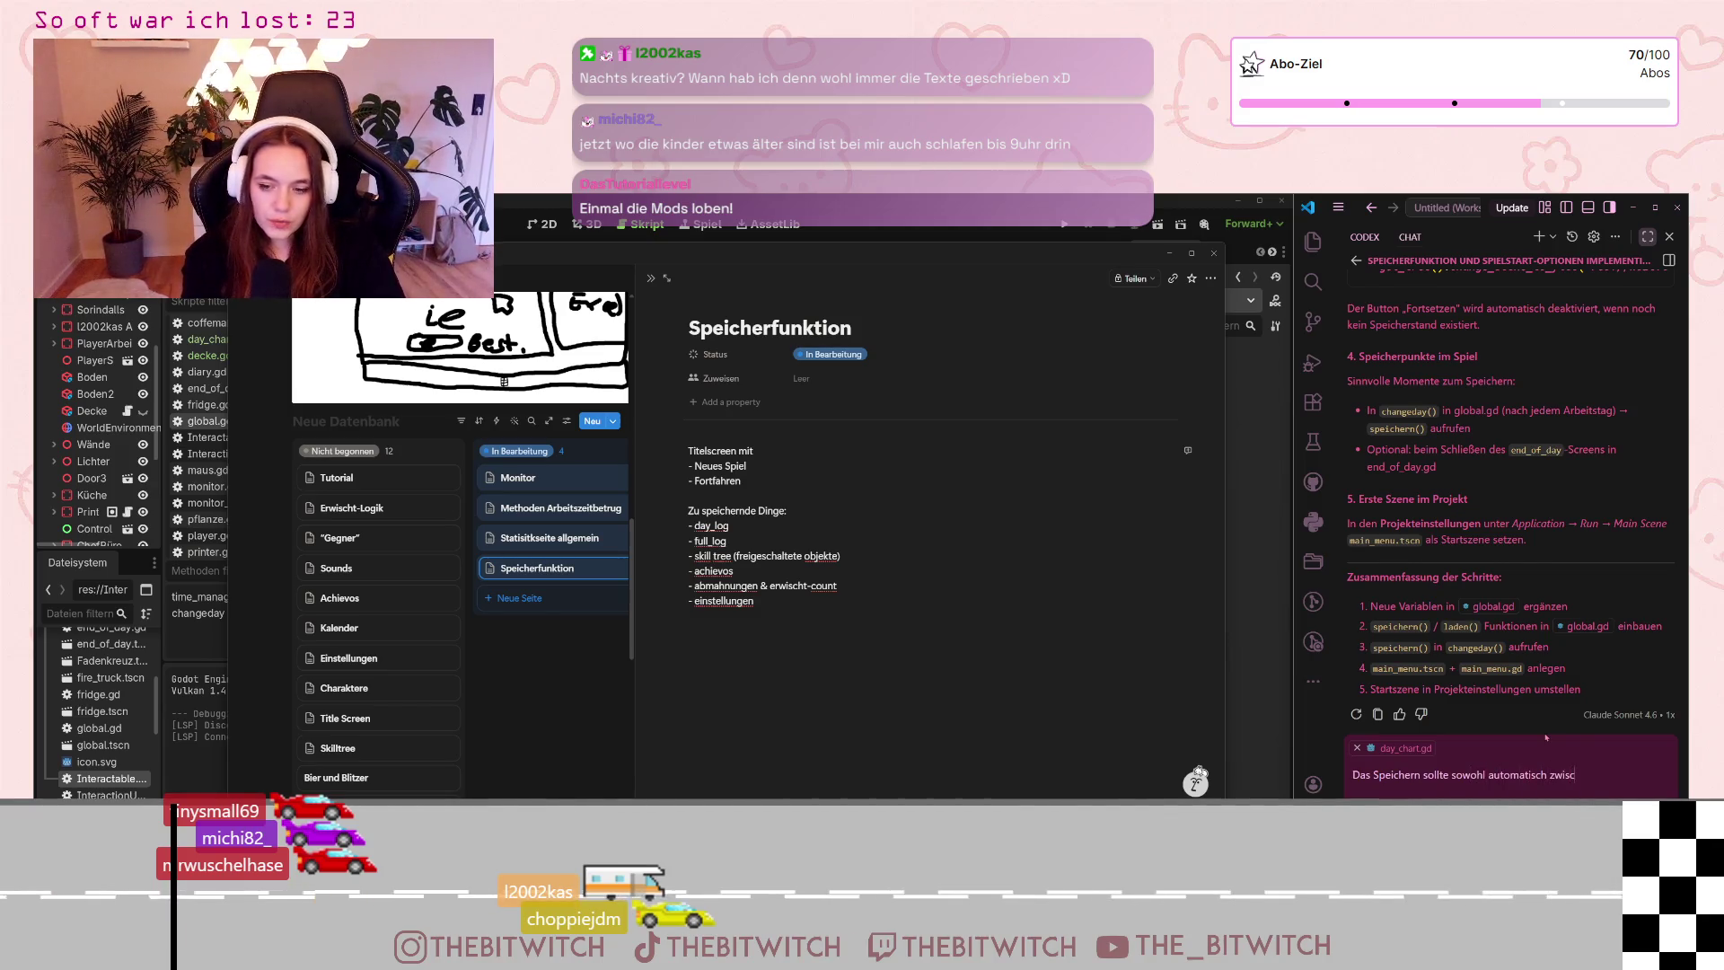
text(hen den Tagen pa)
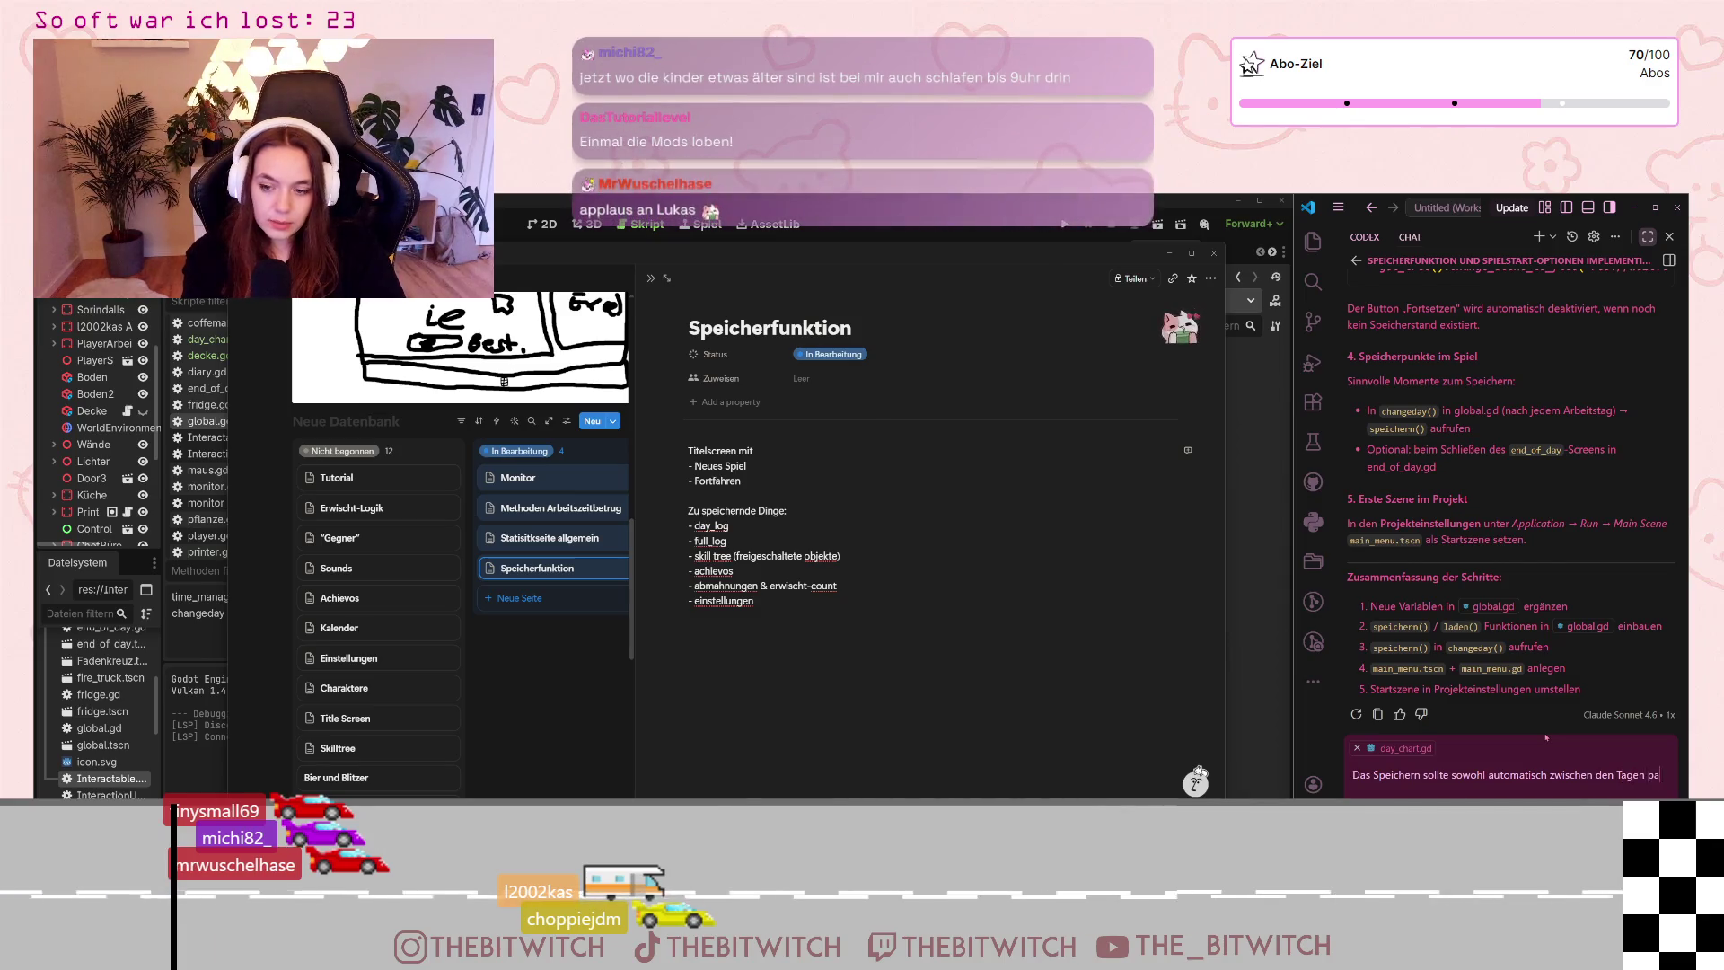
text(ss)
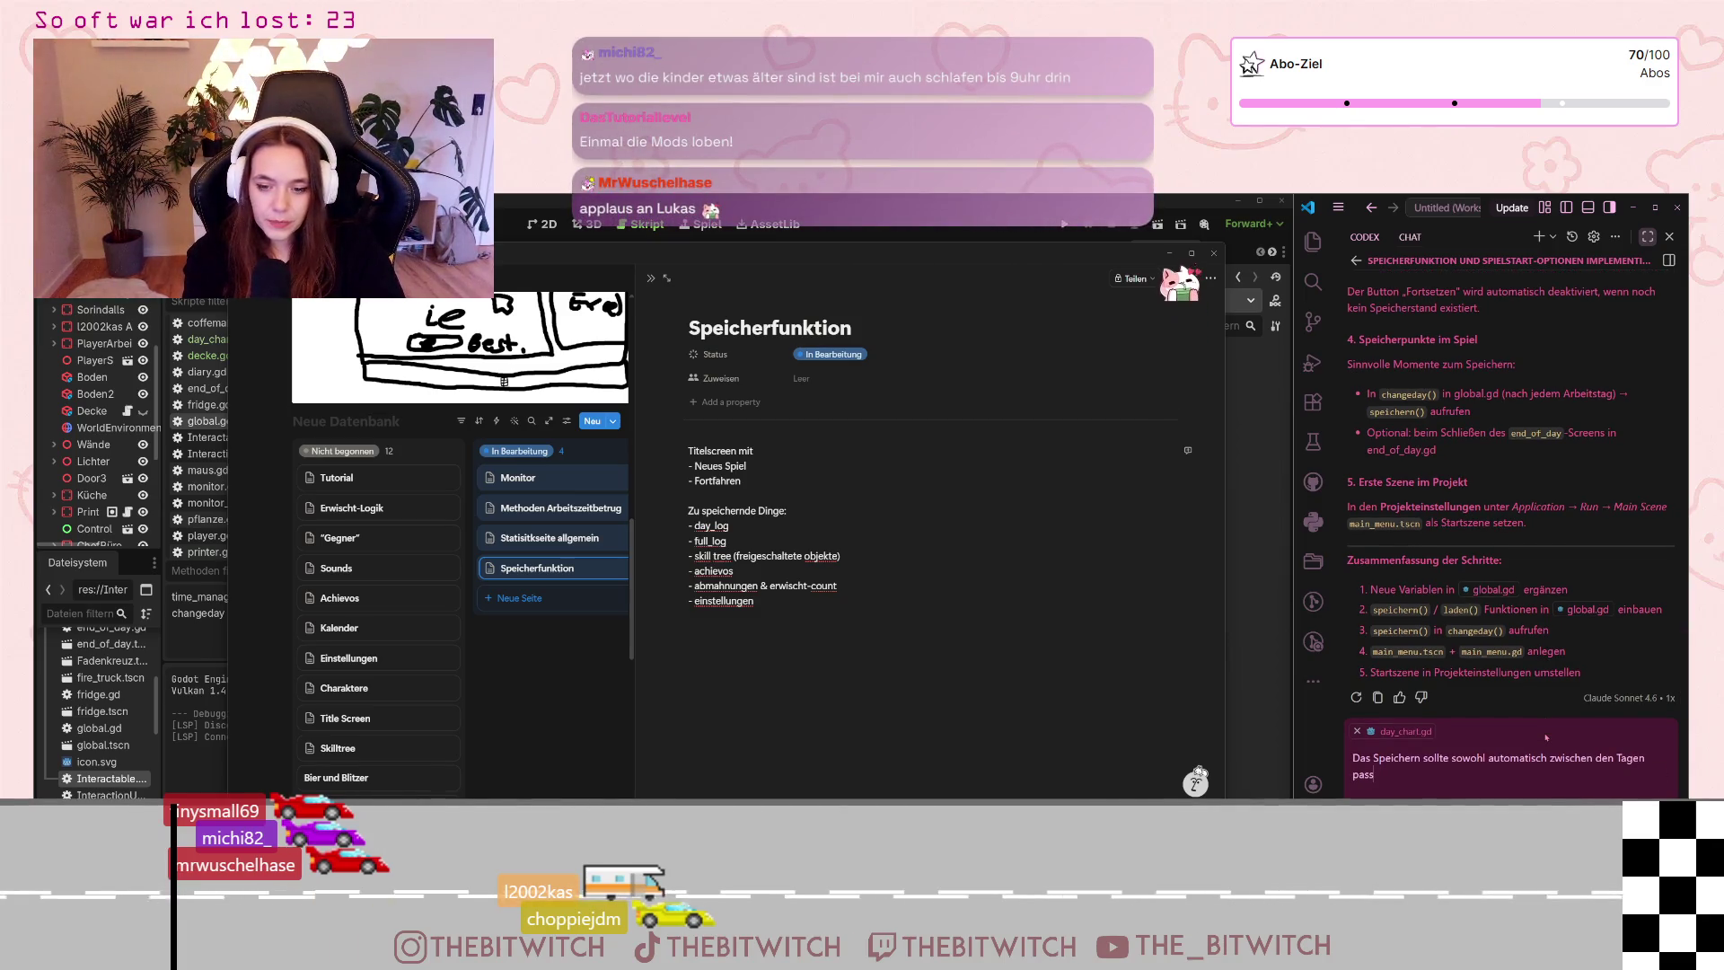
text(ieren, als au)
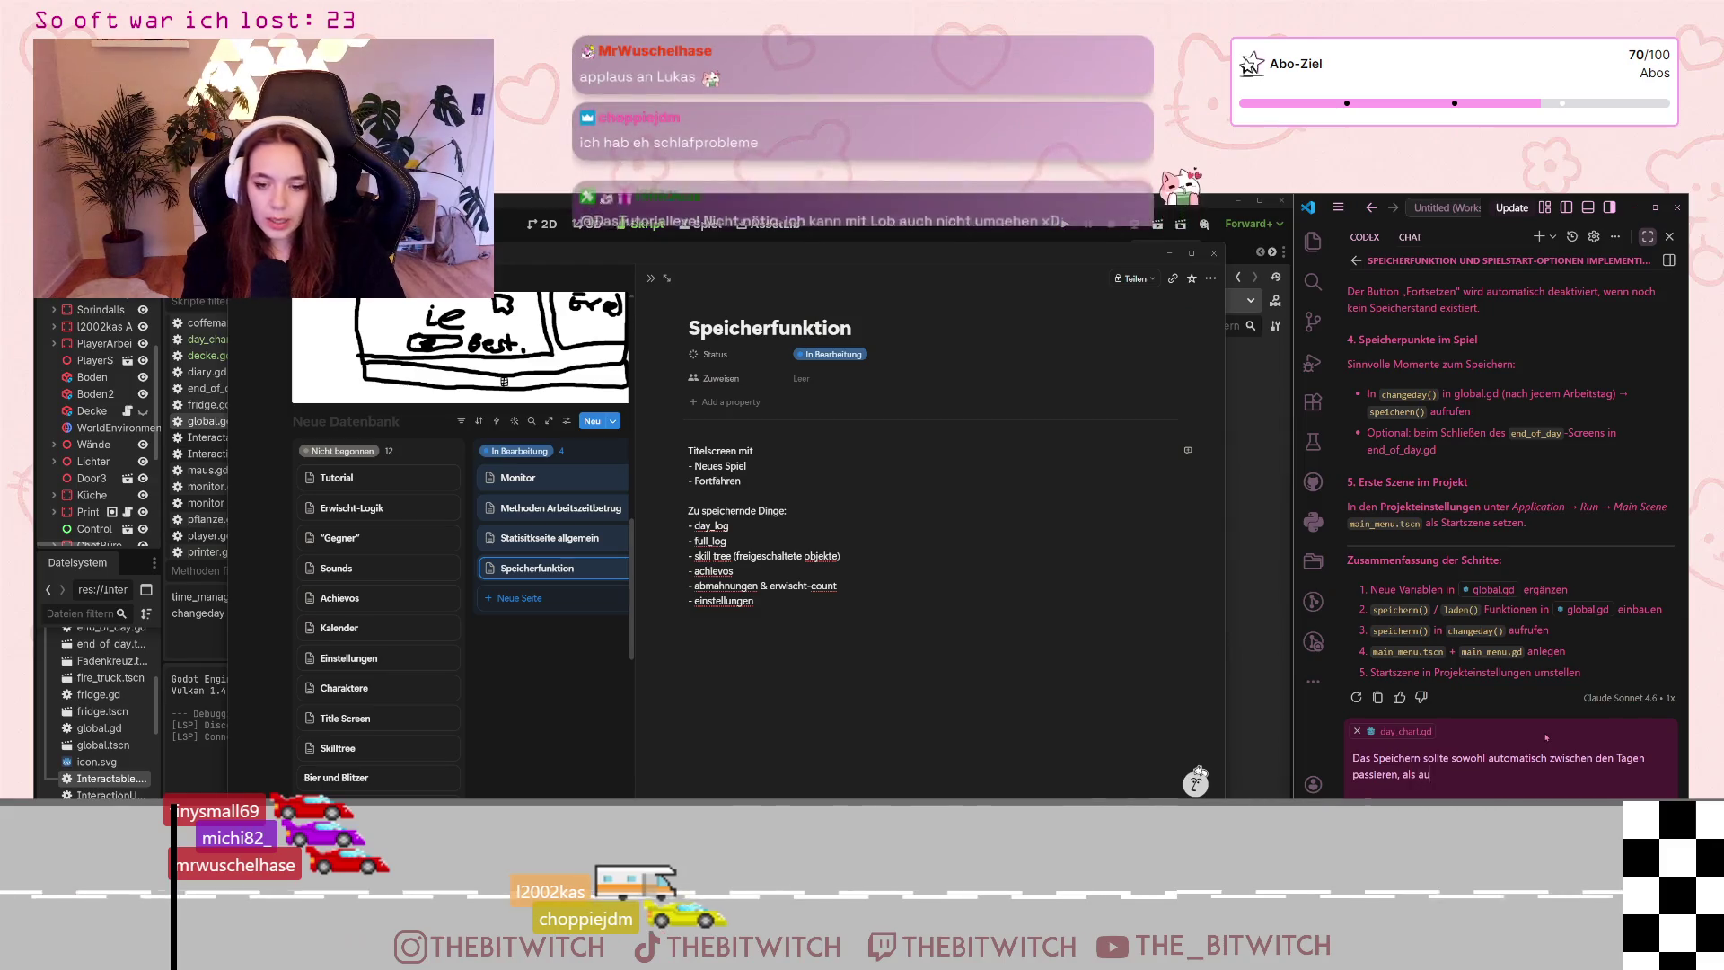
text(ch manuell ü)
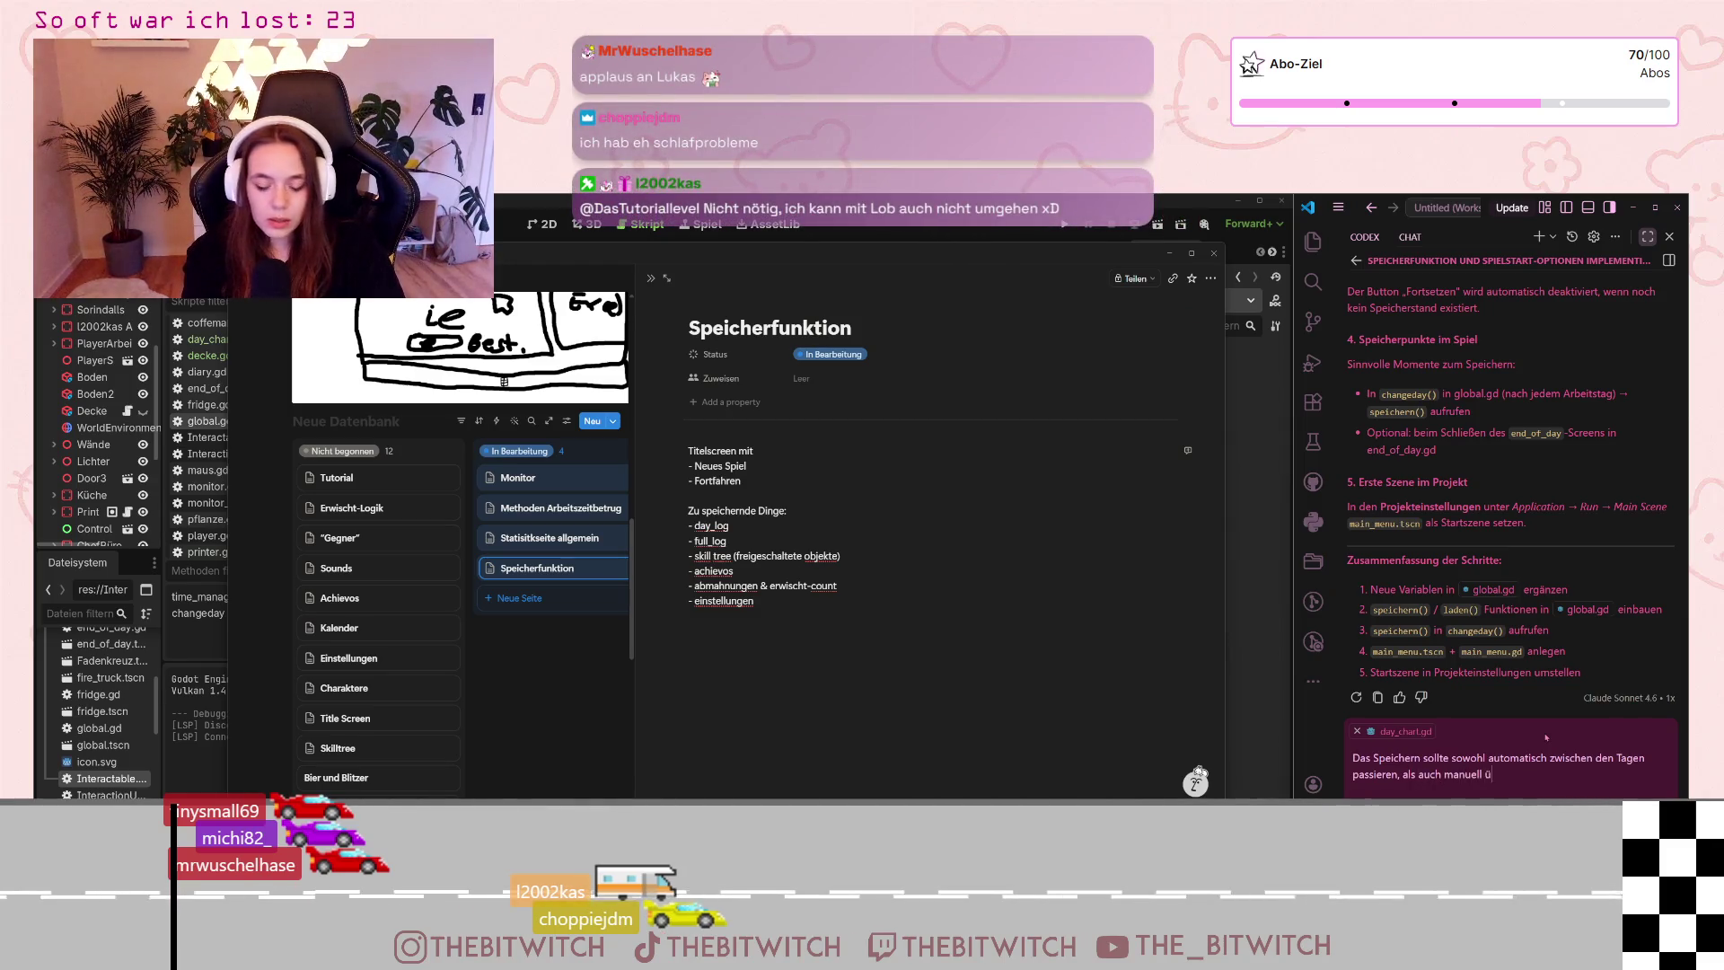
text(ber ein)
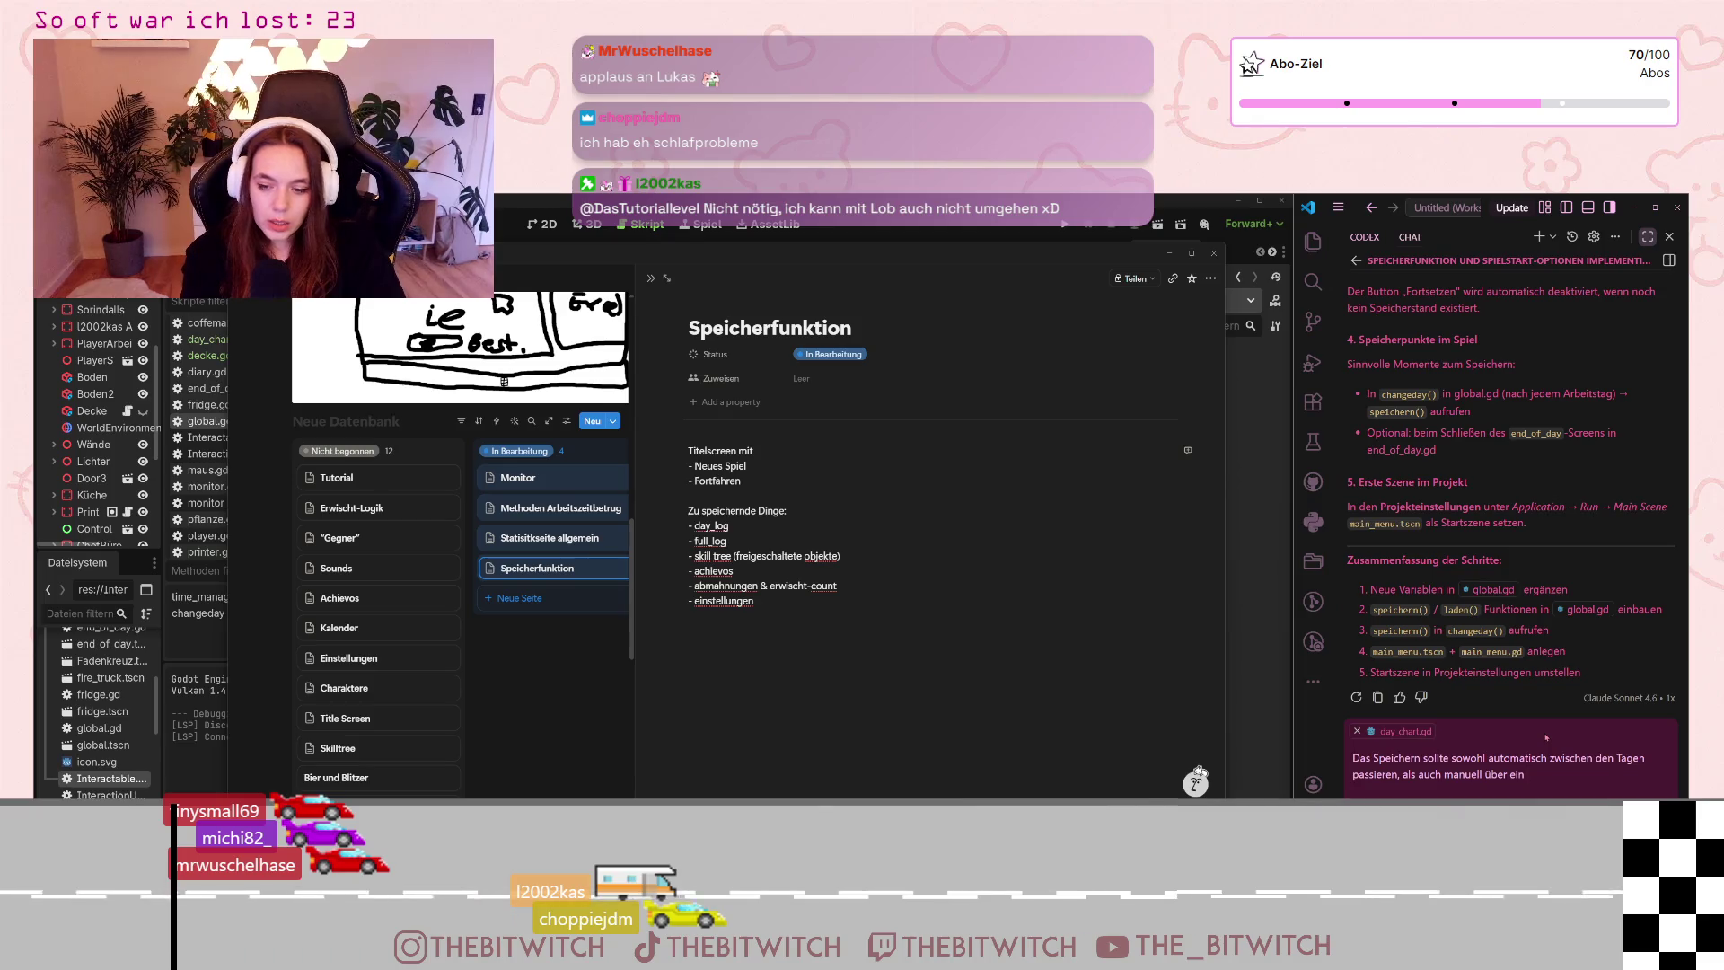
text( menü.)
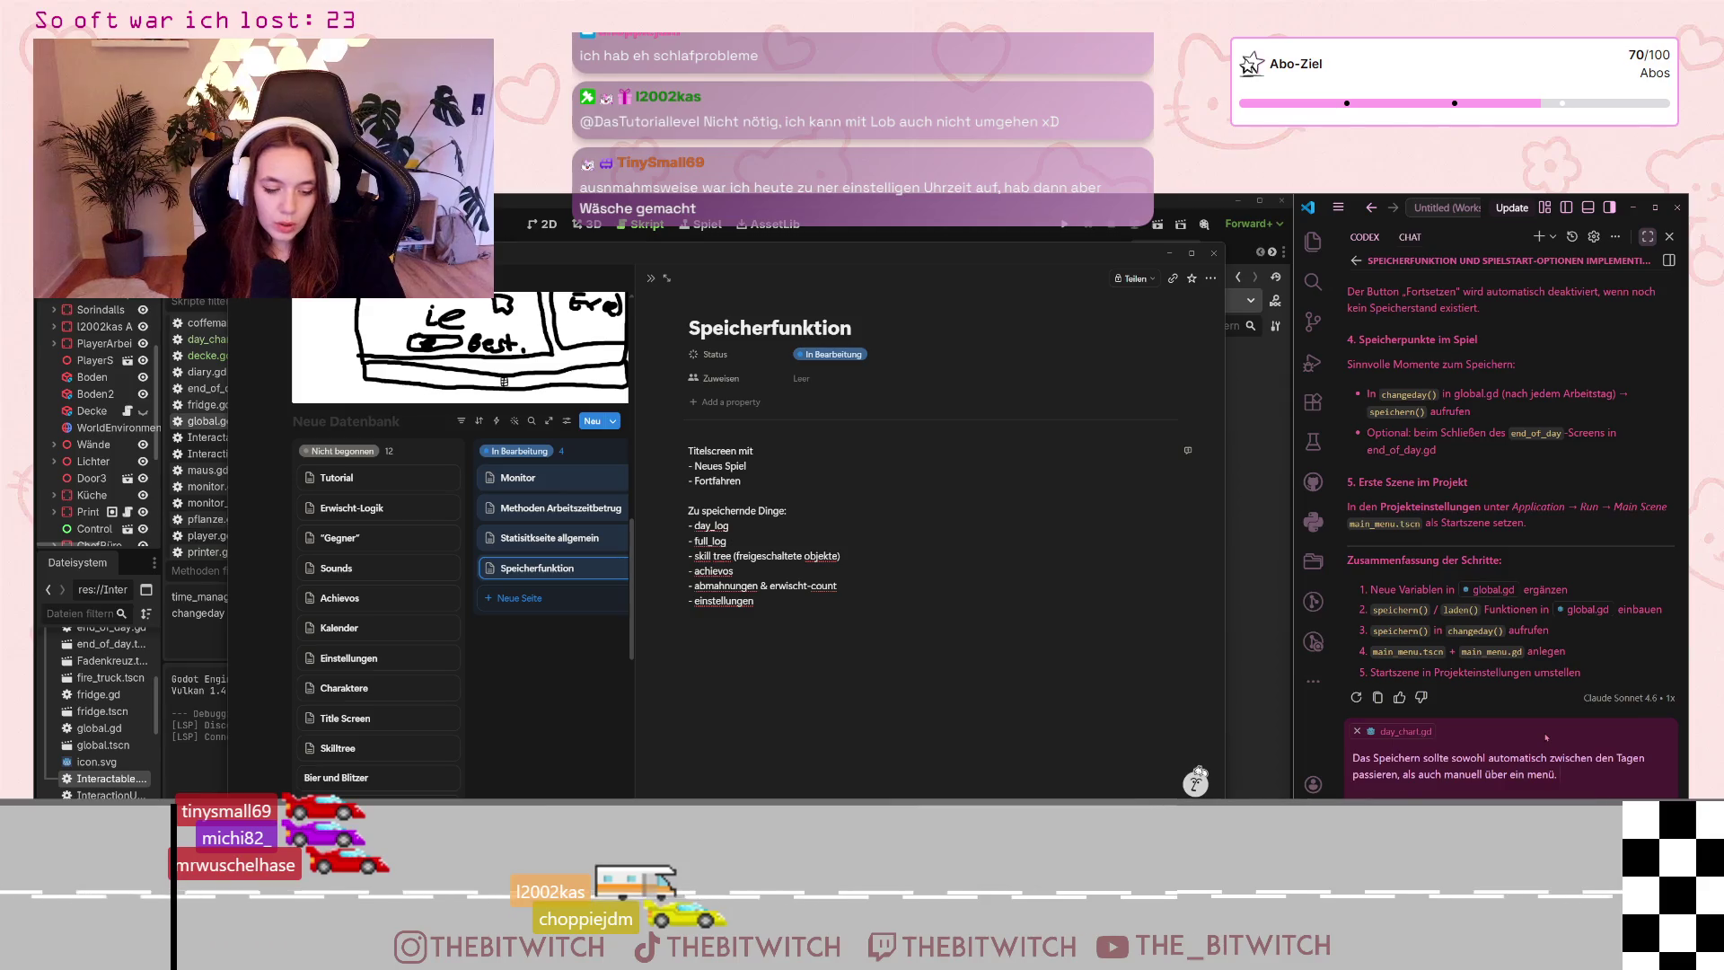
text(w)
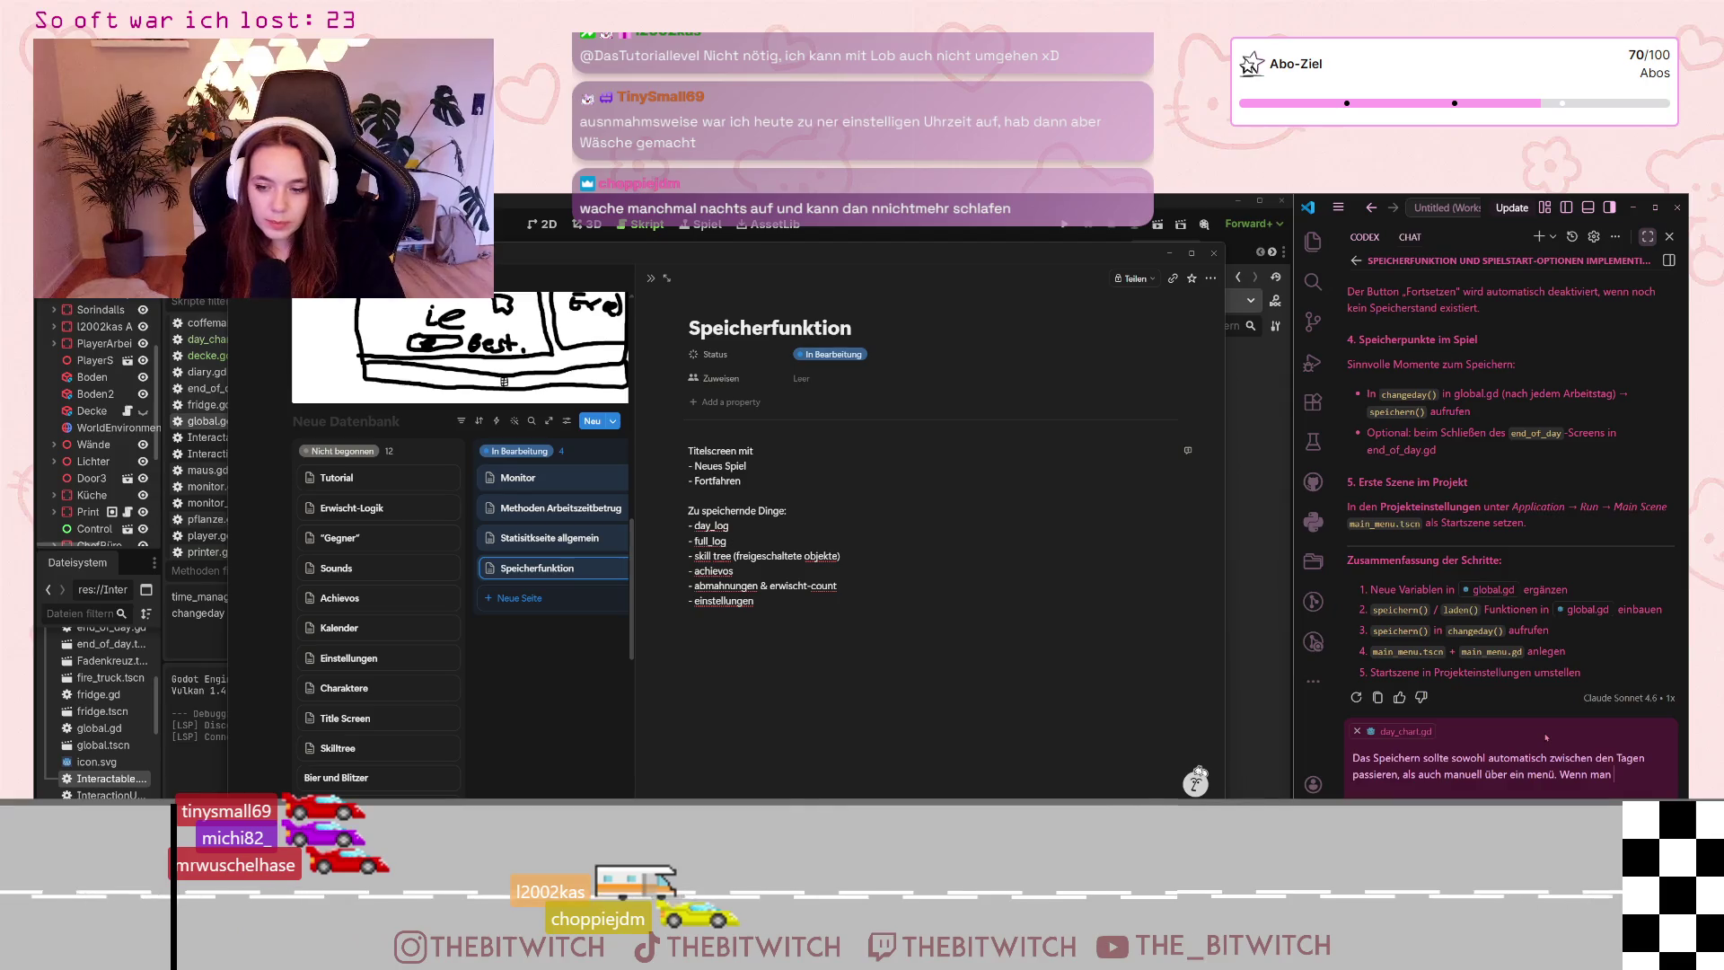
text( Wenn man)
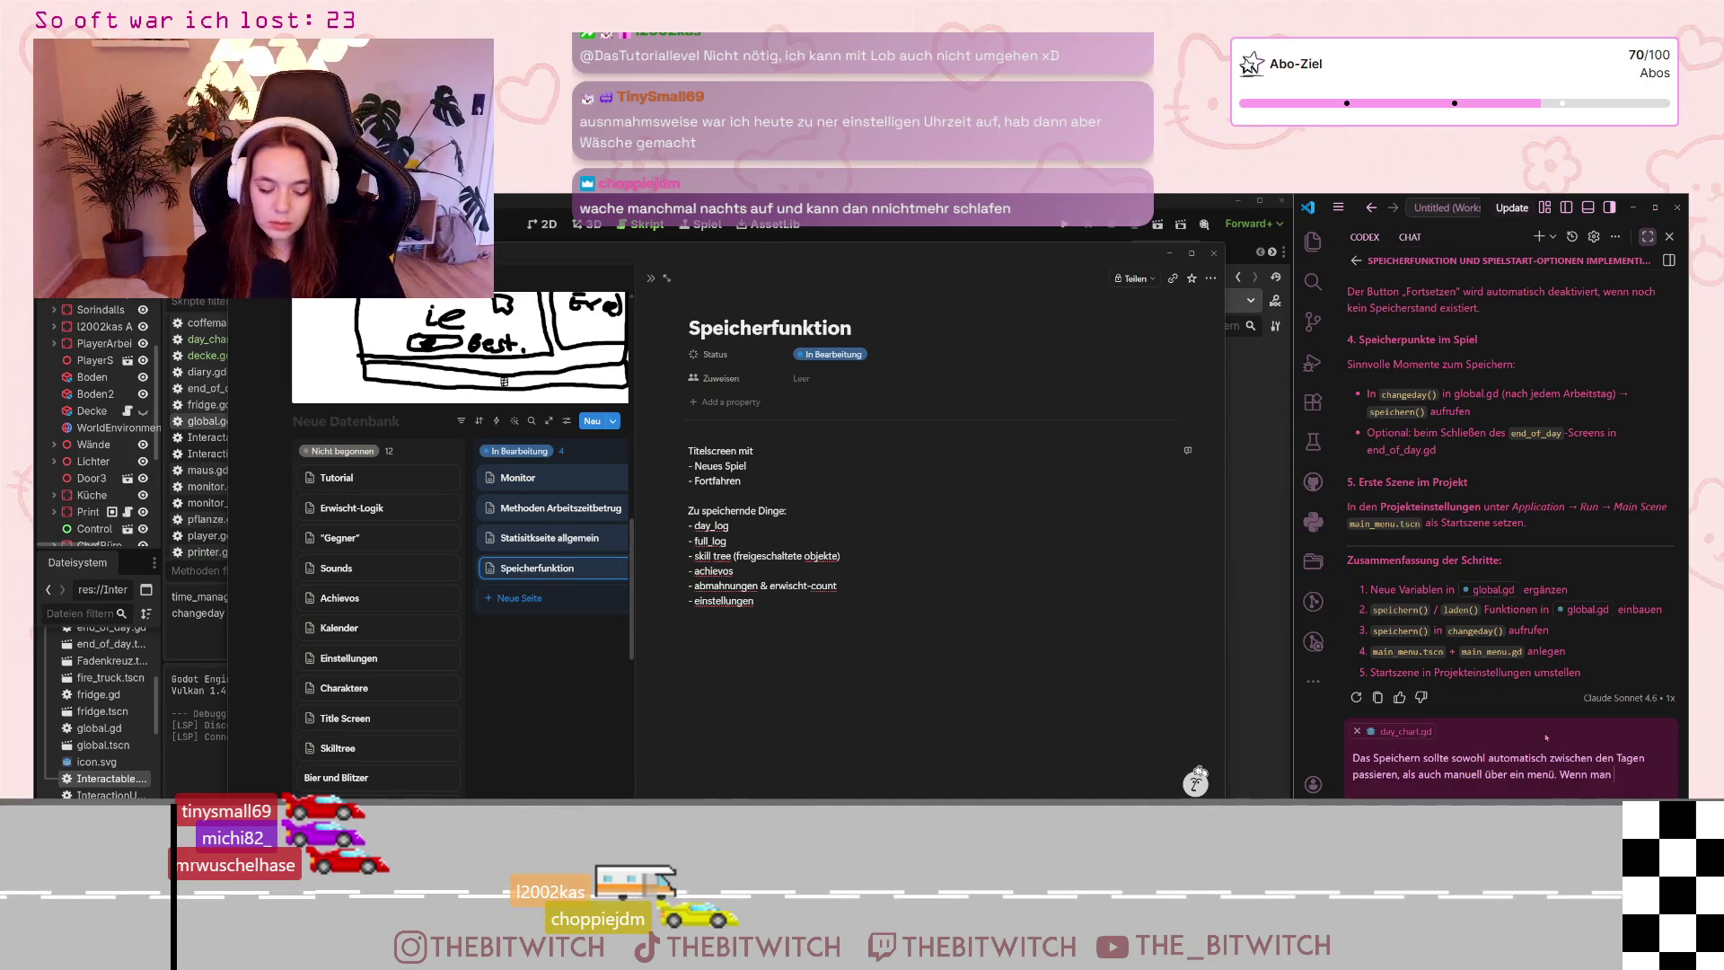
text( im Bür)
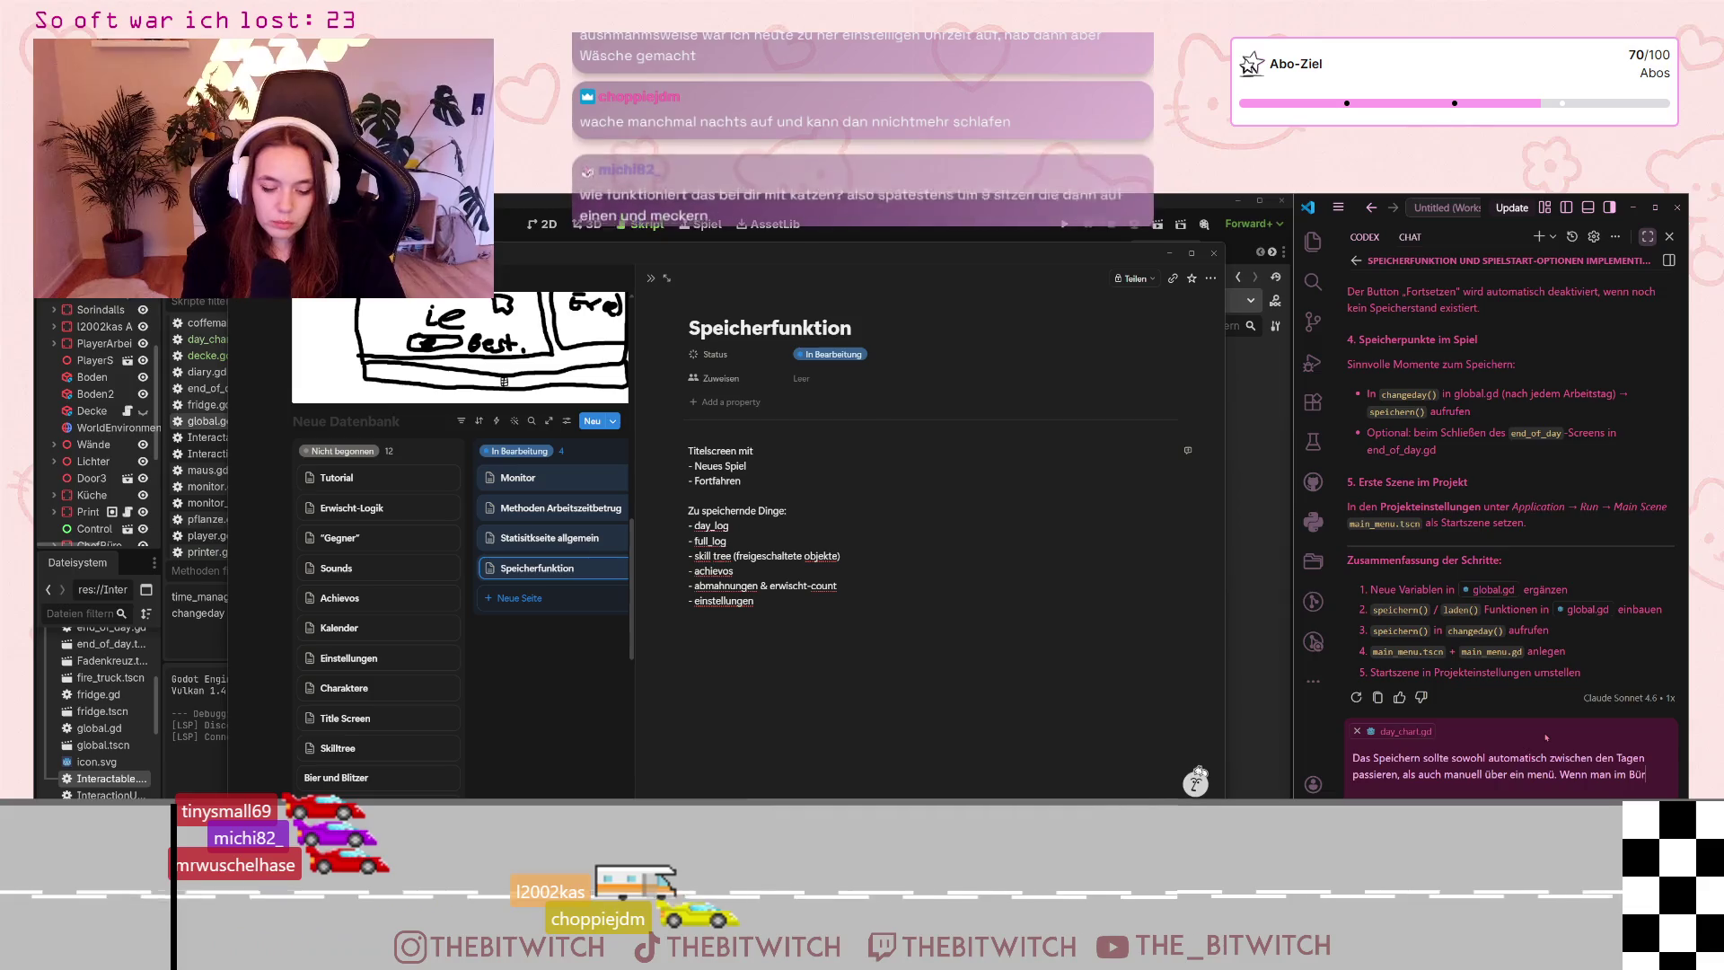
text(o ESC)
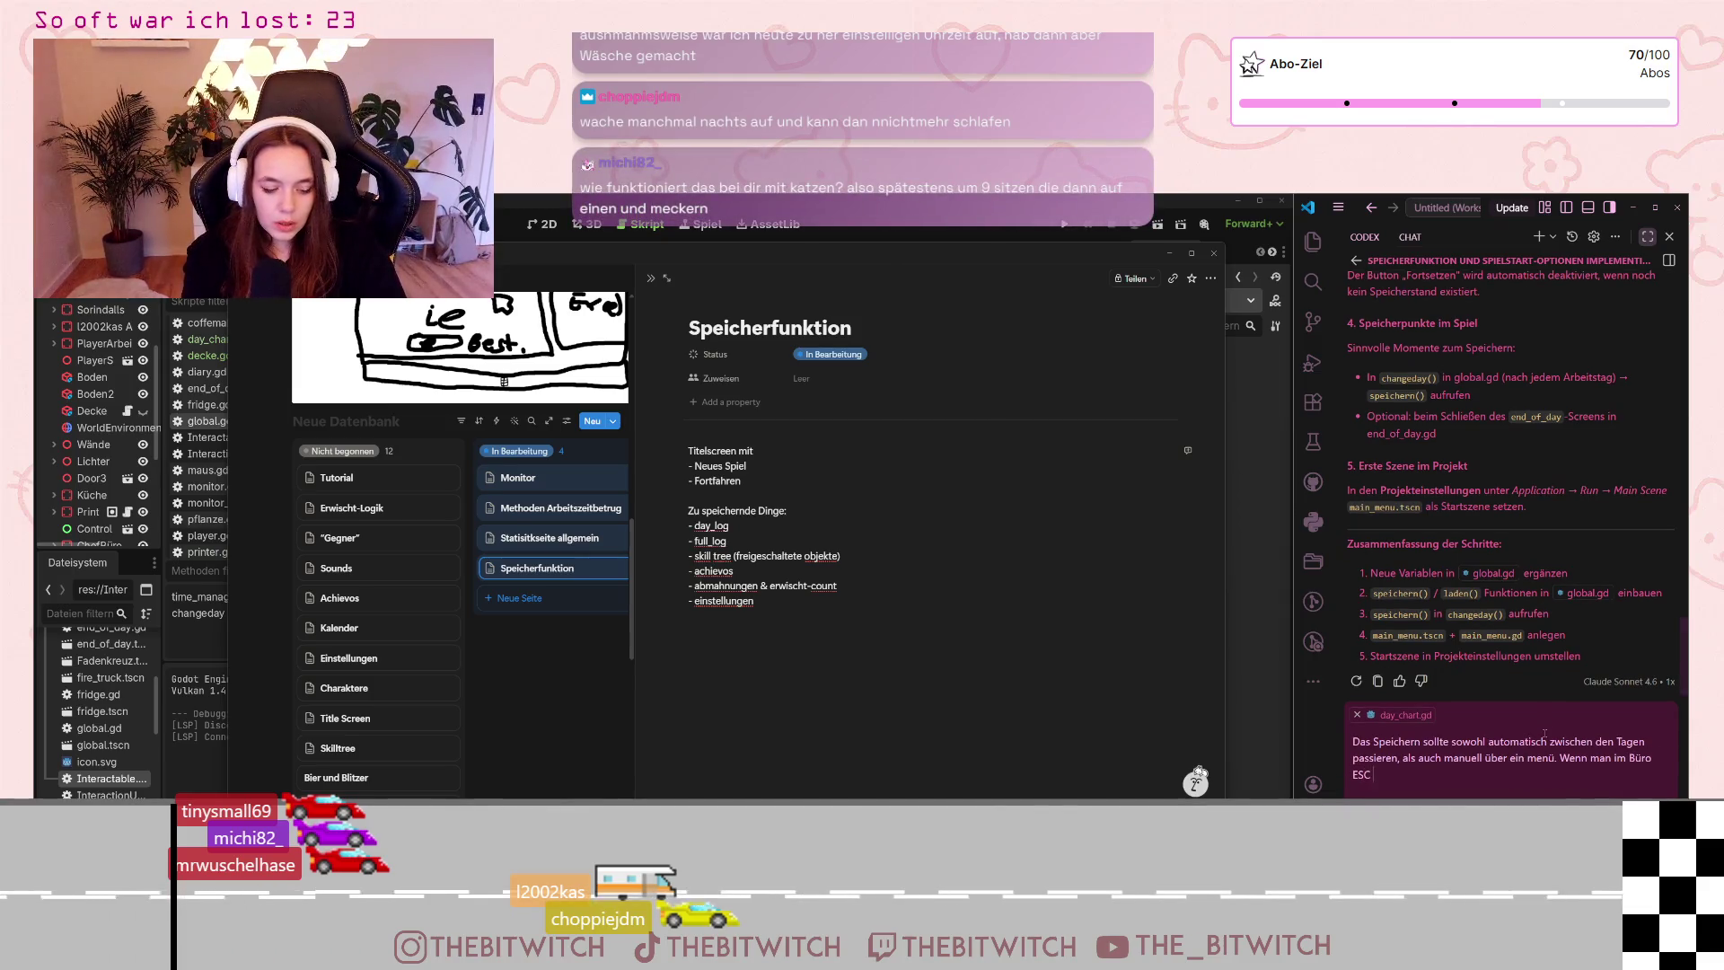
text( und)
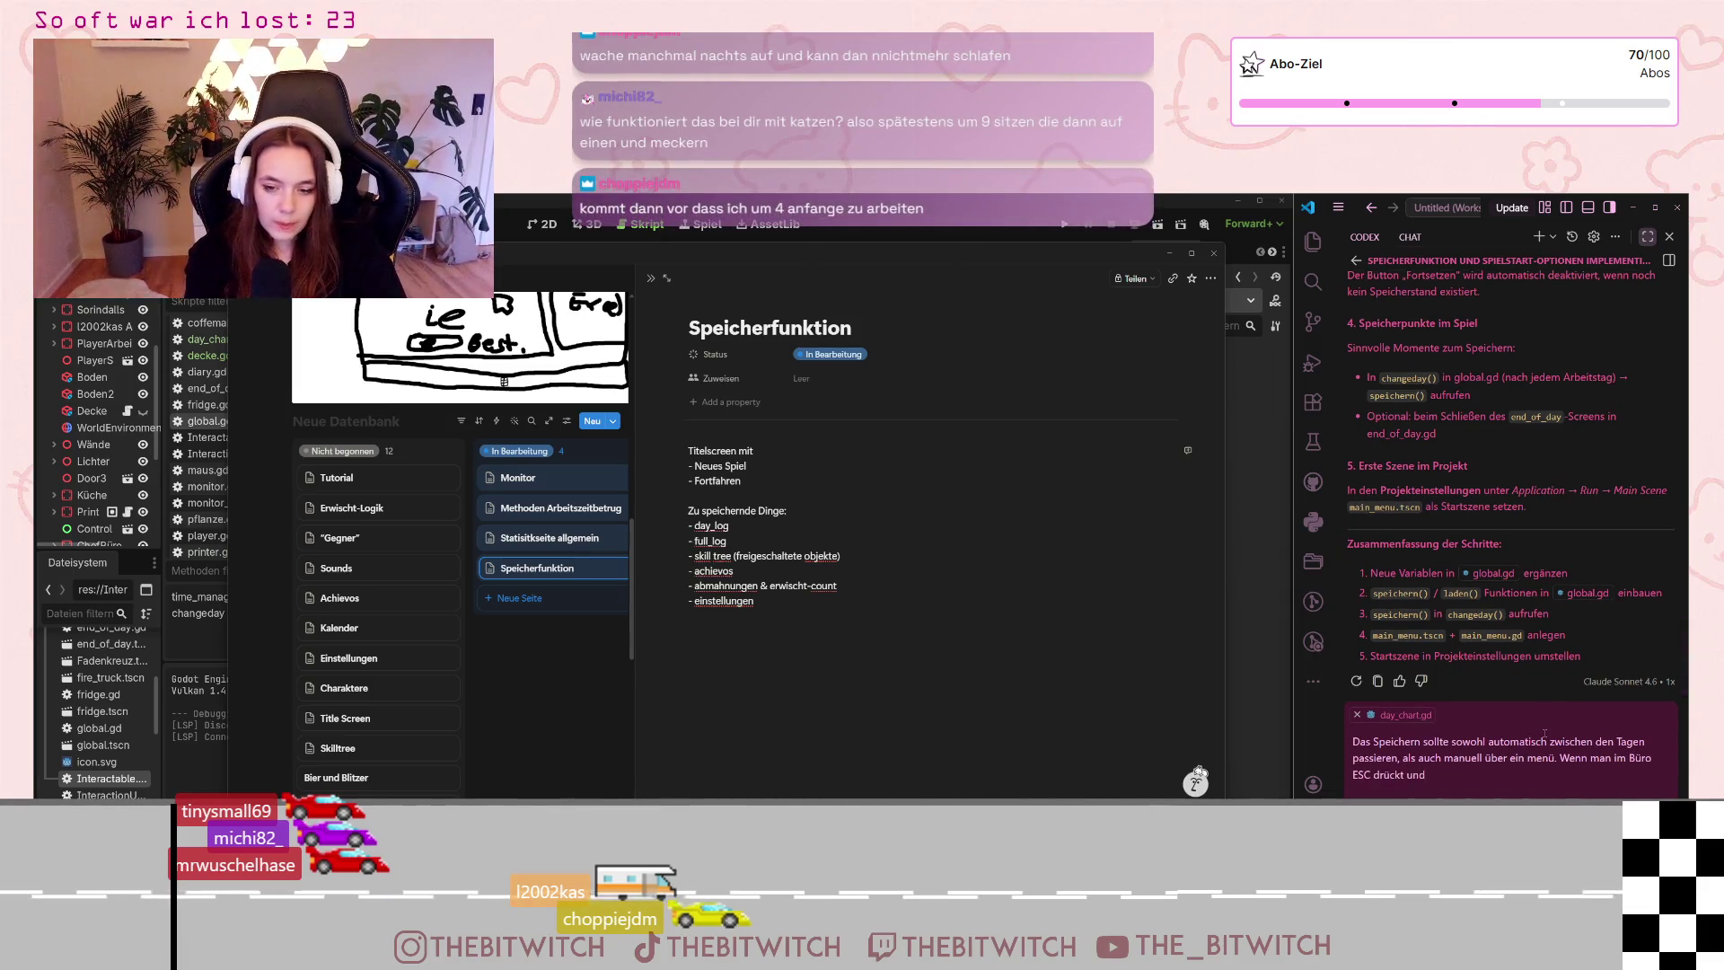
text( gerade)
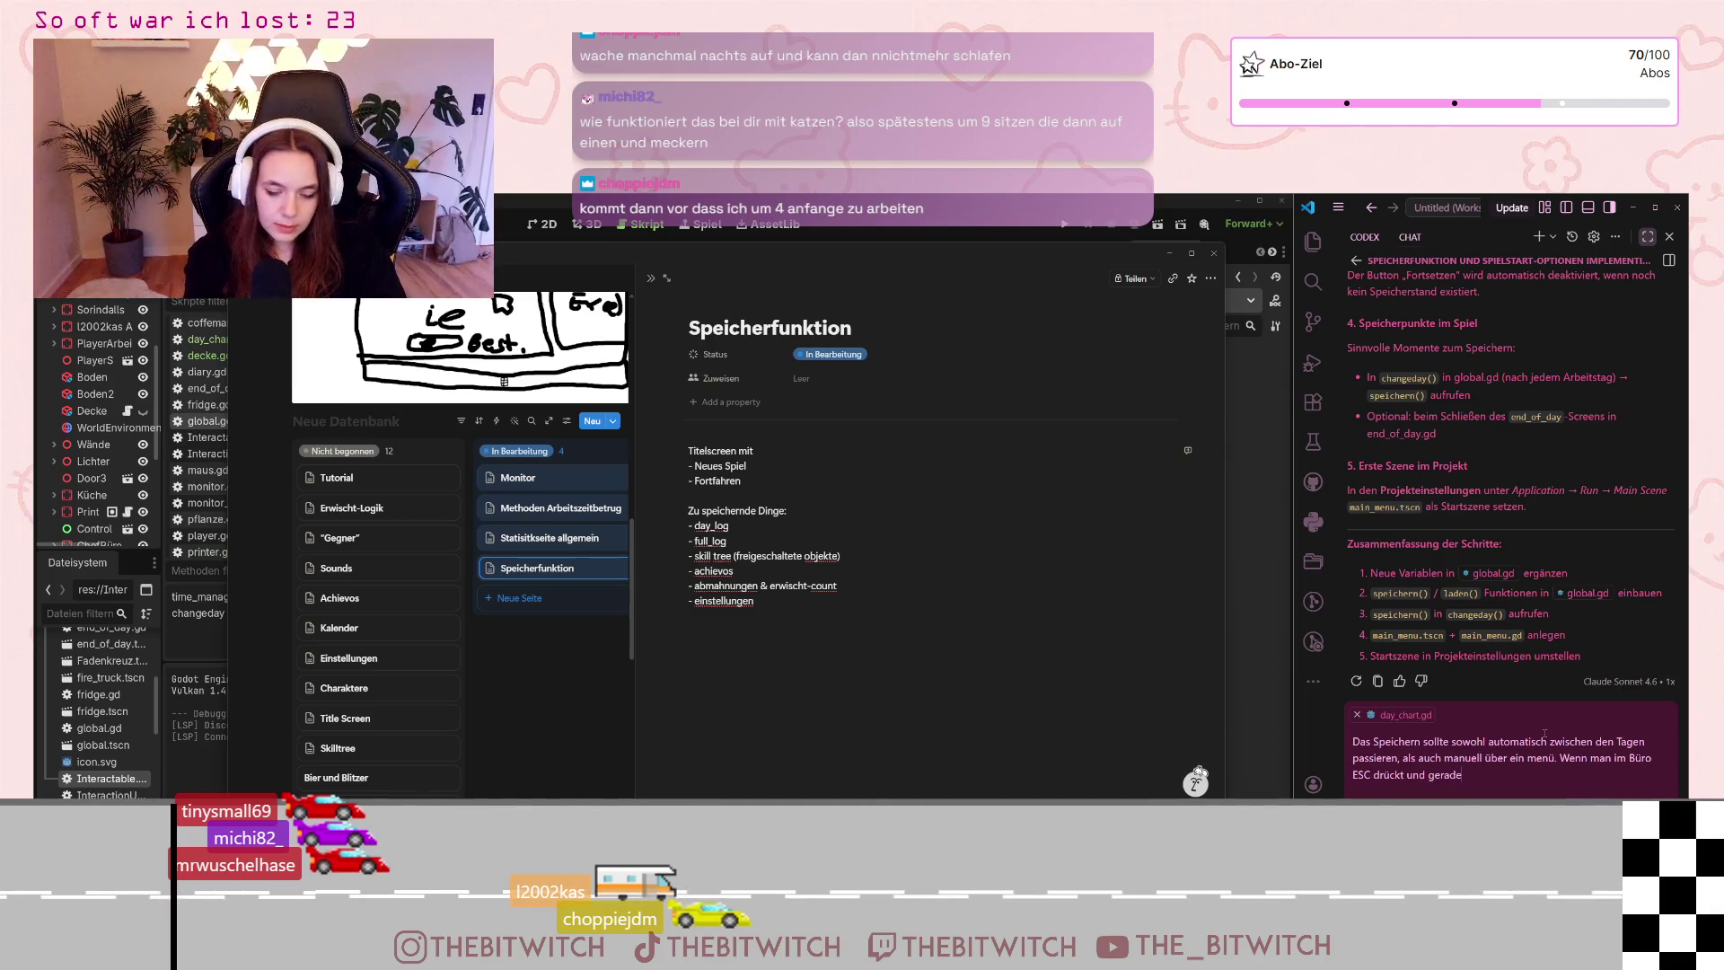
text(re f)
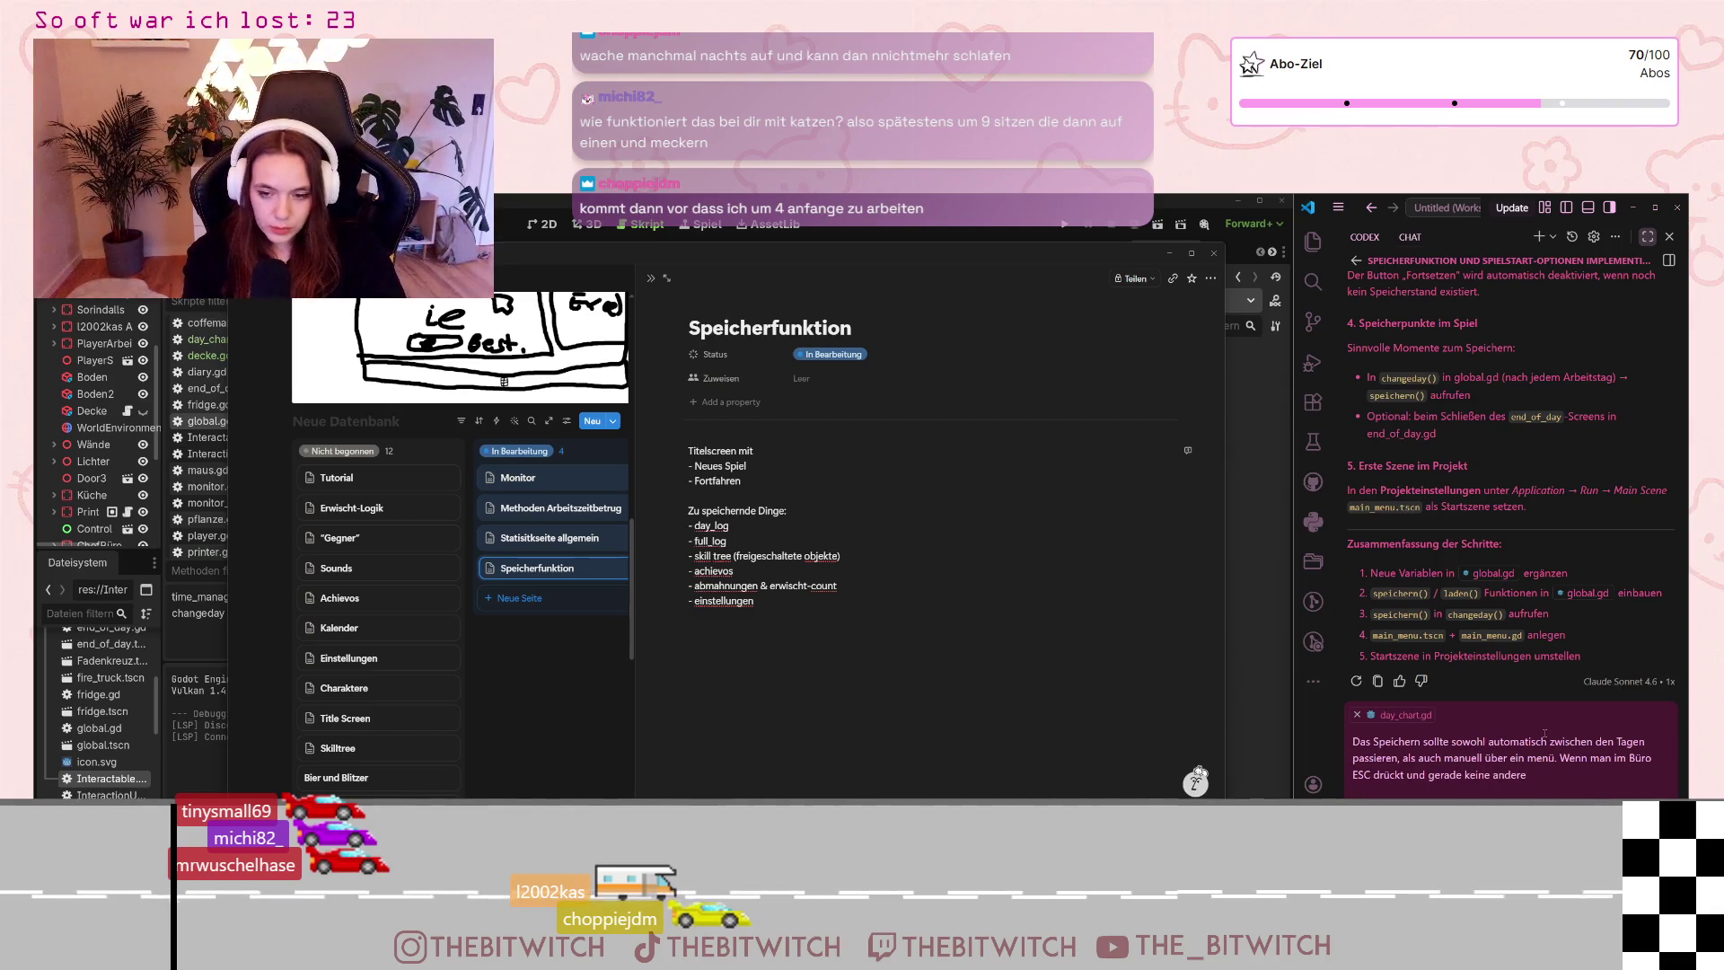
text(unktion ü)
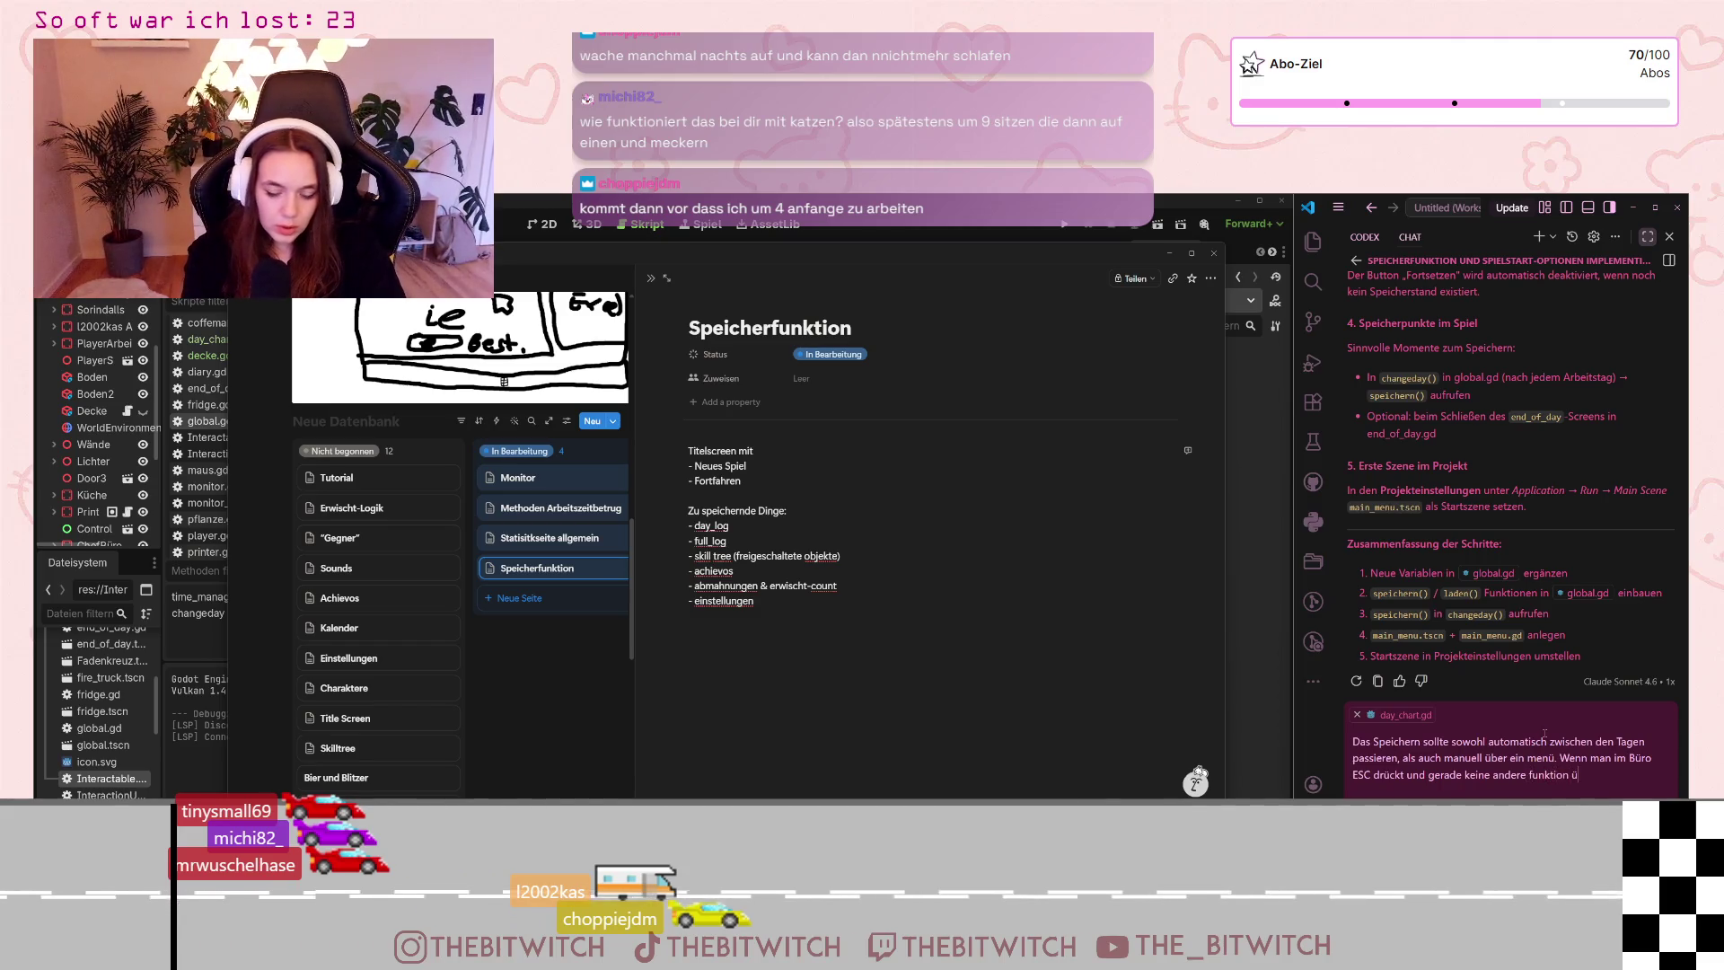
Finish the auto-save and ESC pause menu request (Speichern, Spiel verlassen, Hauptmenü), dropping the last-savegame option, and send it
key(BackSpace)
key(BackSpace)
key(BackSpace)
key(BackSpace)
key(BackSpace)
key(BackSpace)
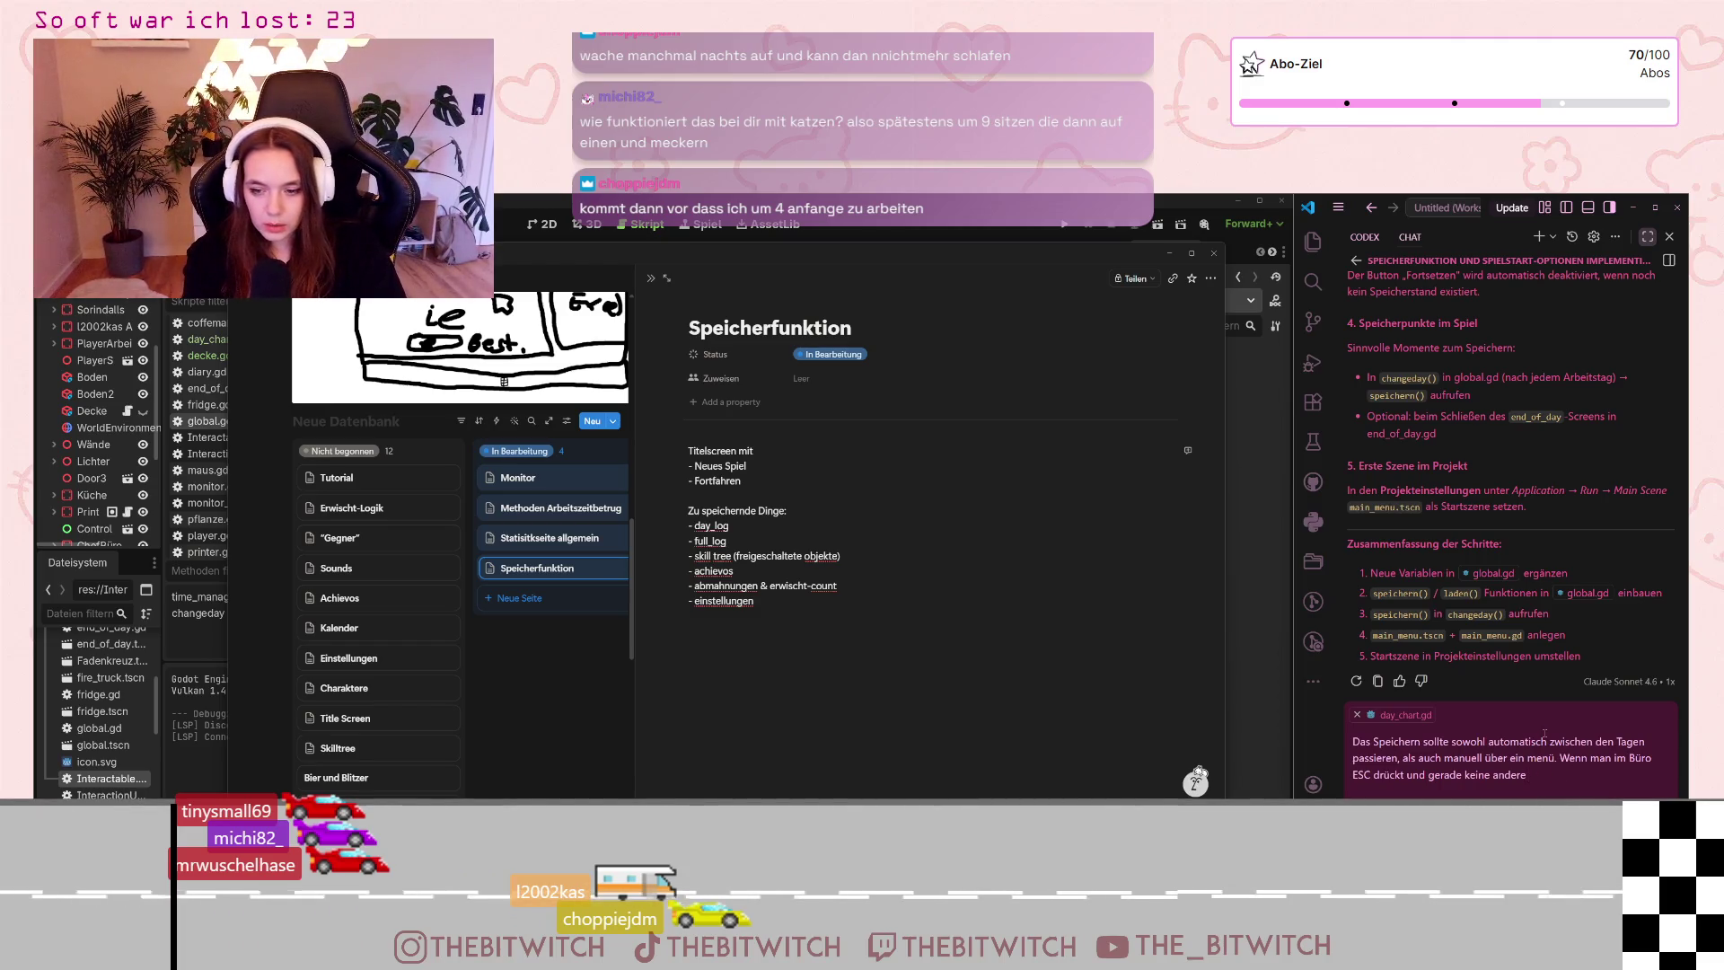
key(BackSpace)
key(BackSpace)
key(BackSpace)
text(kti)
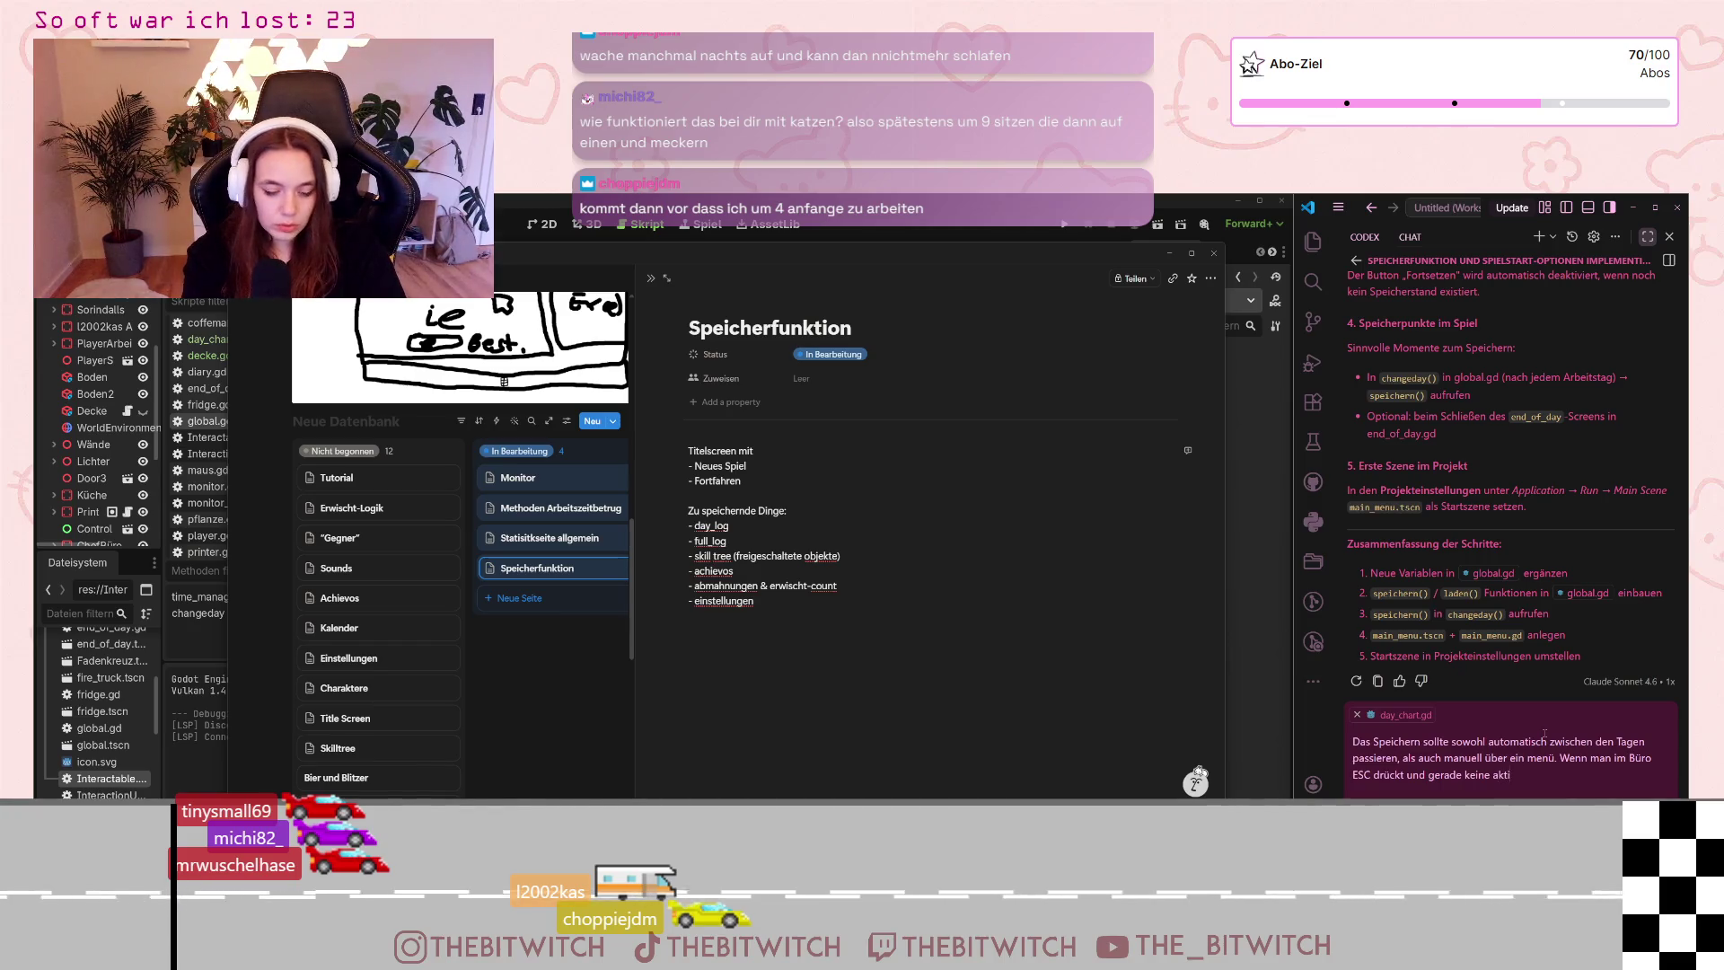
text(on)
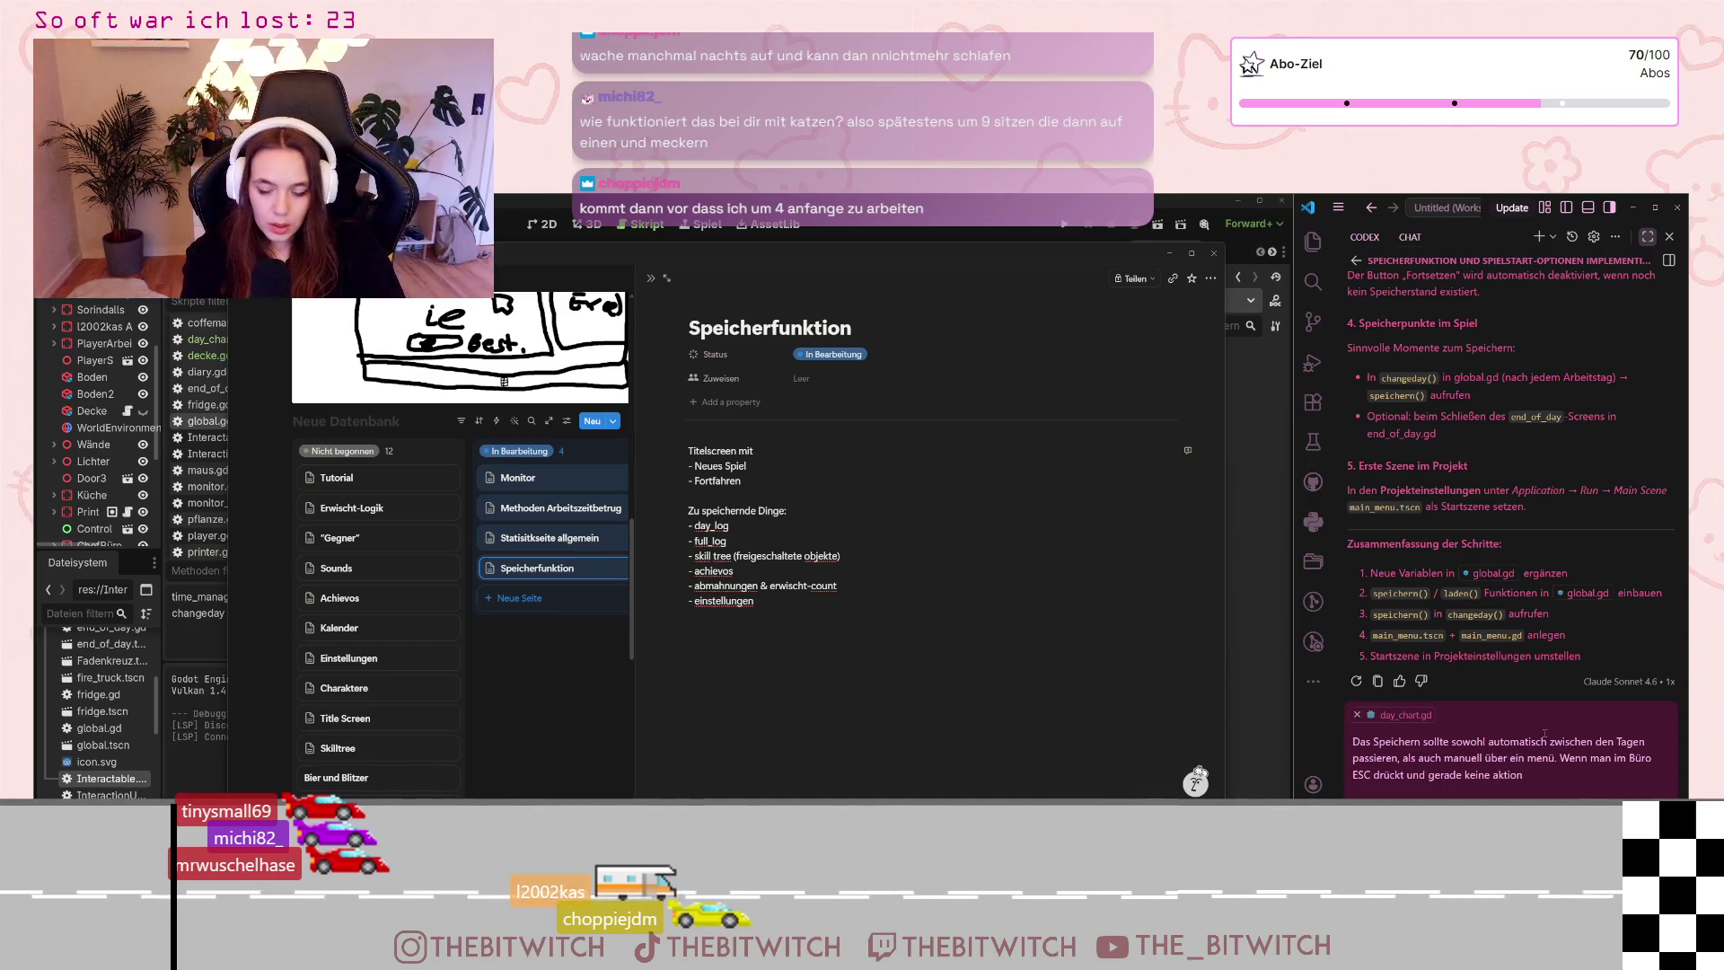
text( läuft)
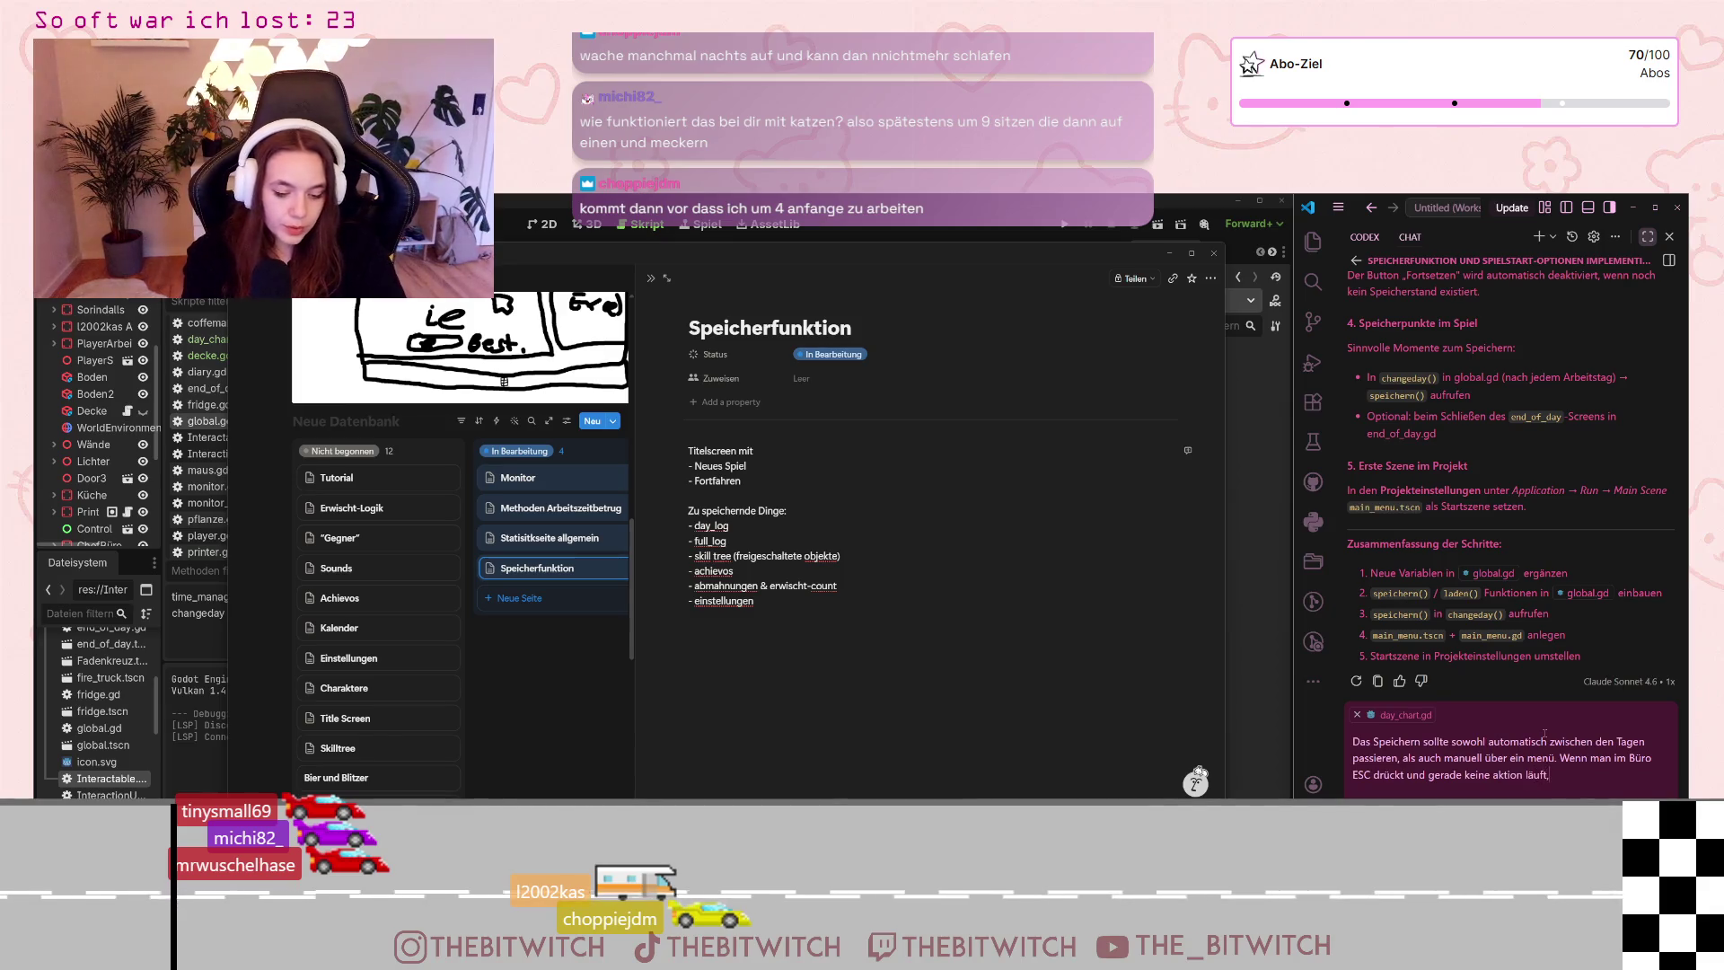
text(, dann sollt)
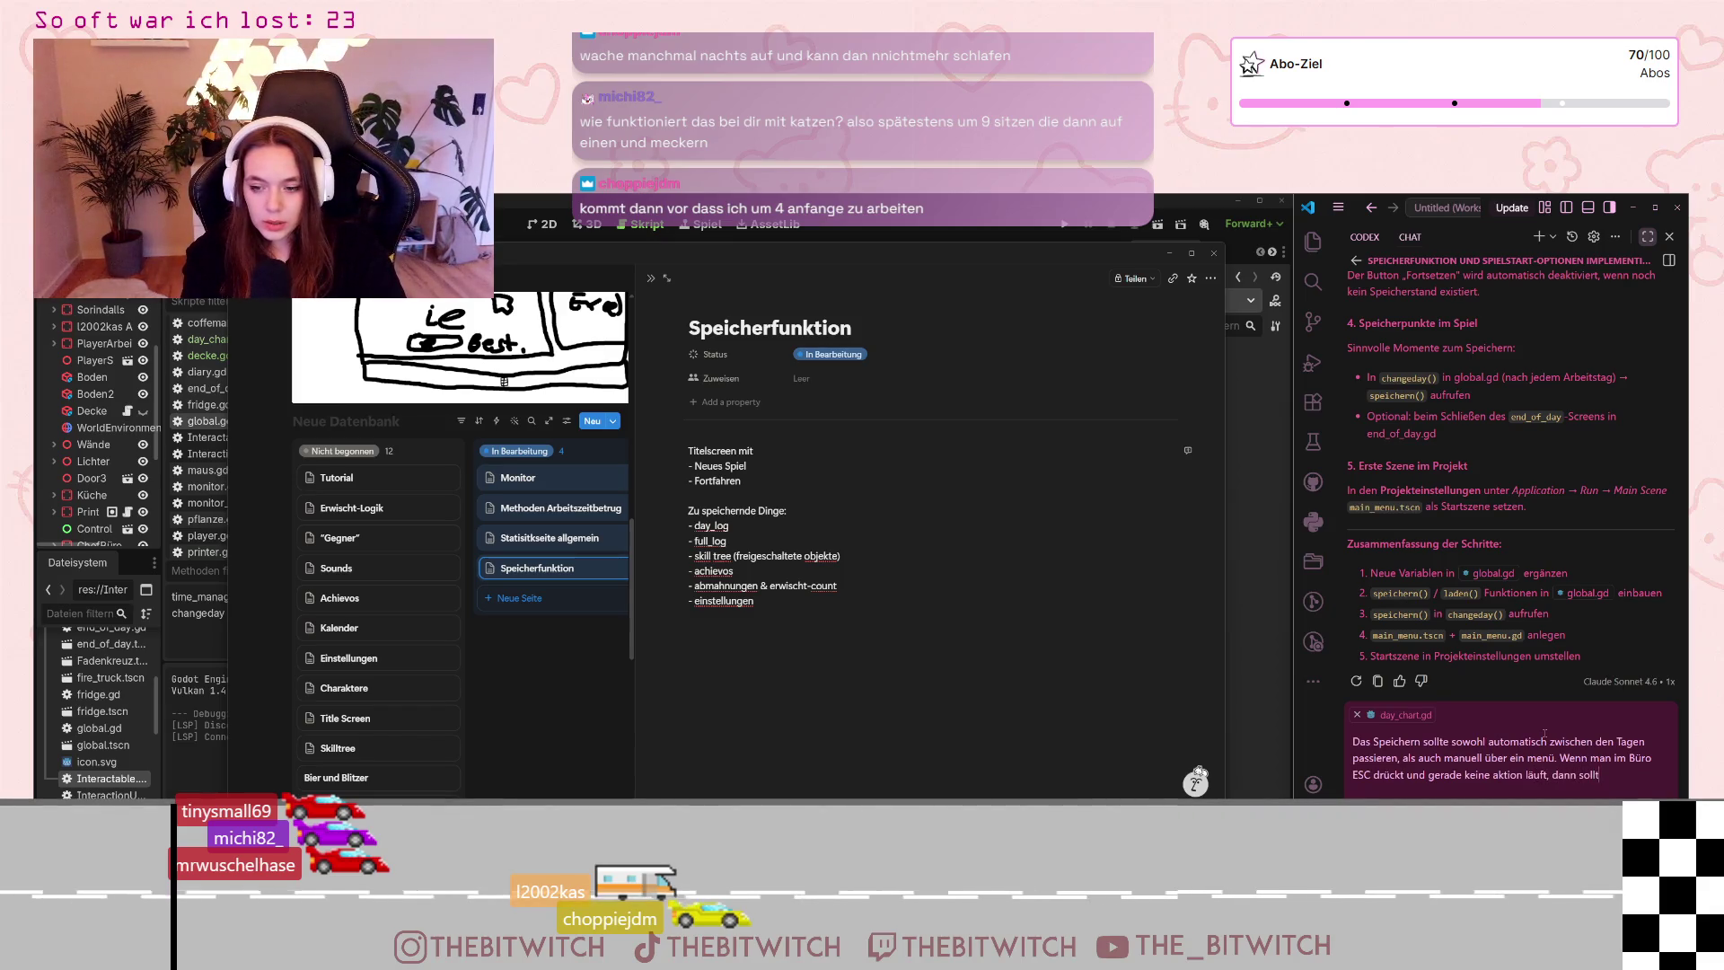
text(e)
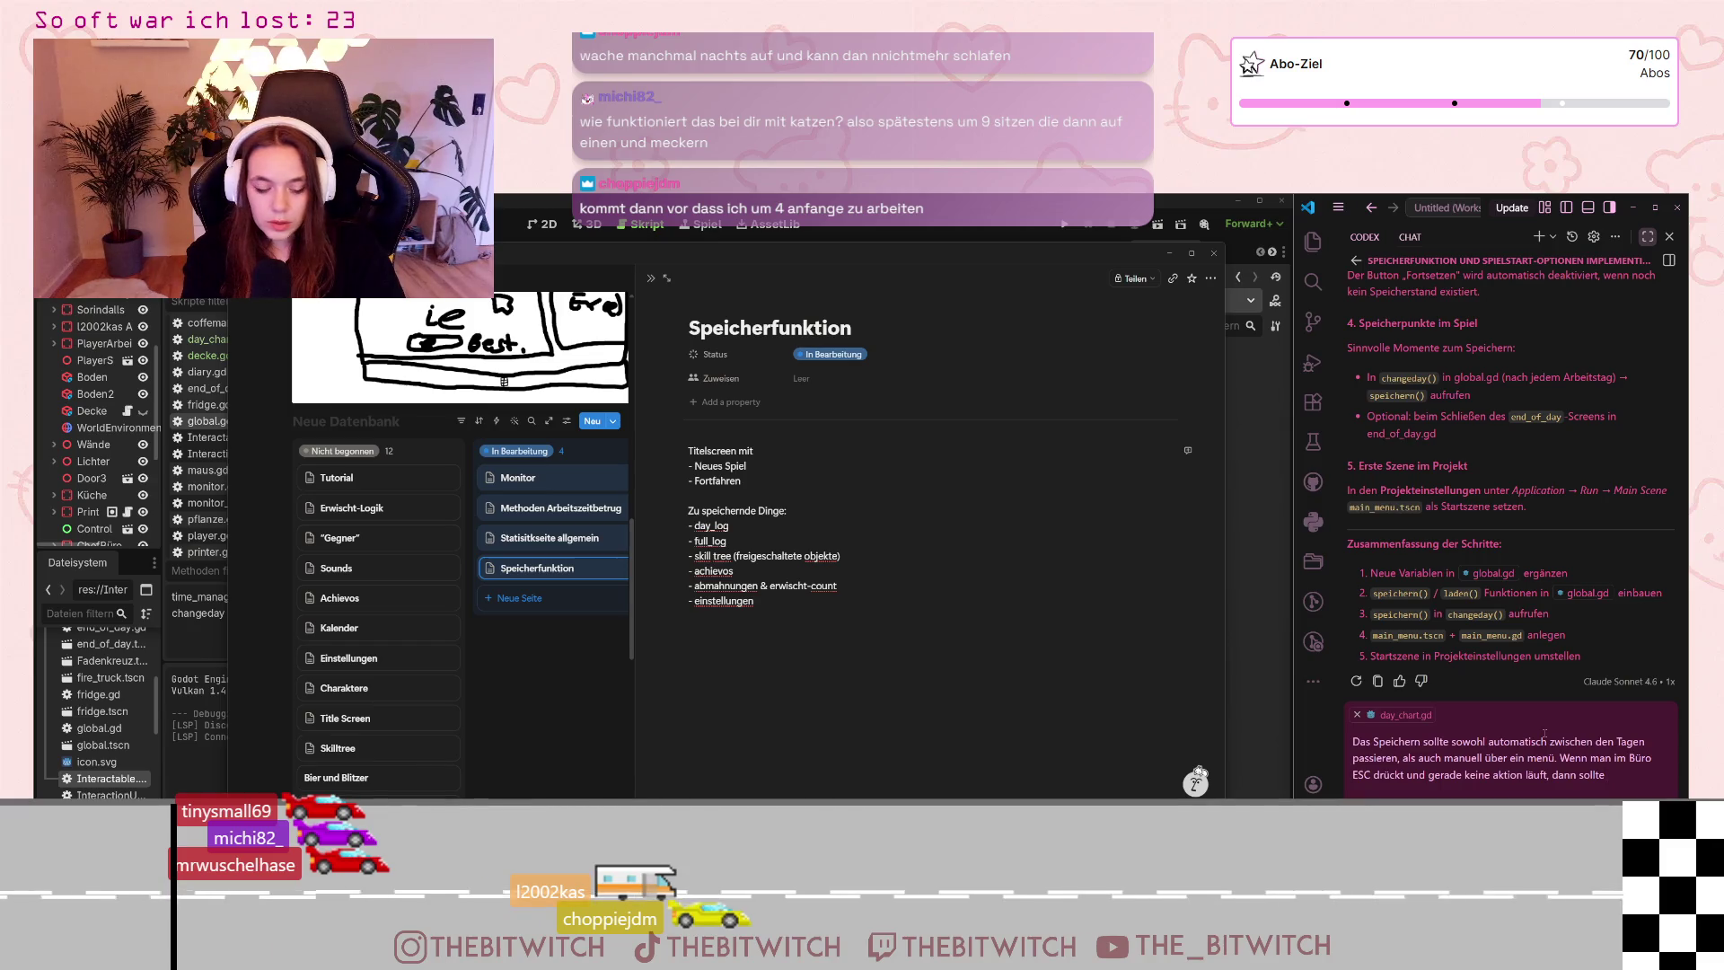
text( ein Me)
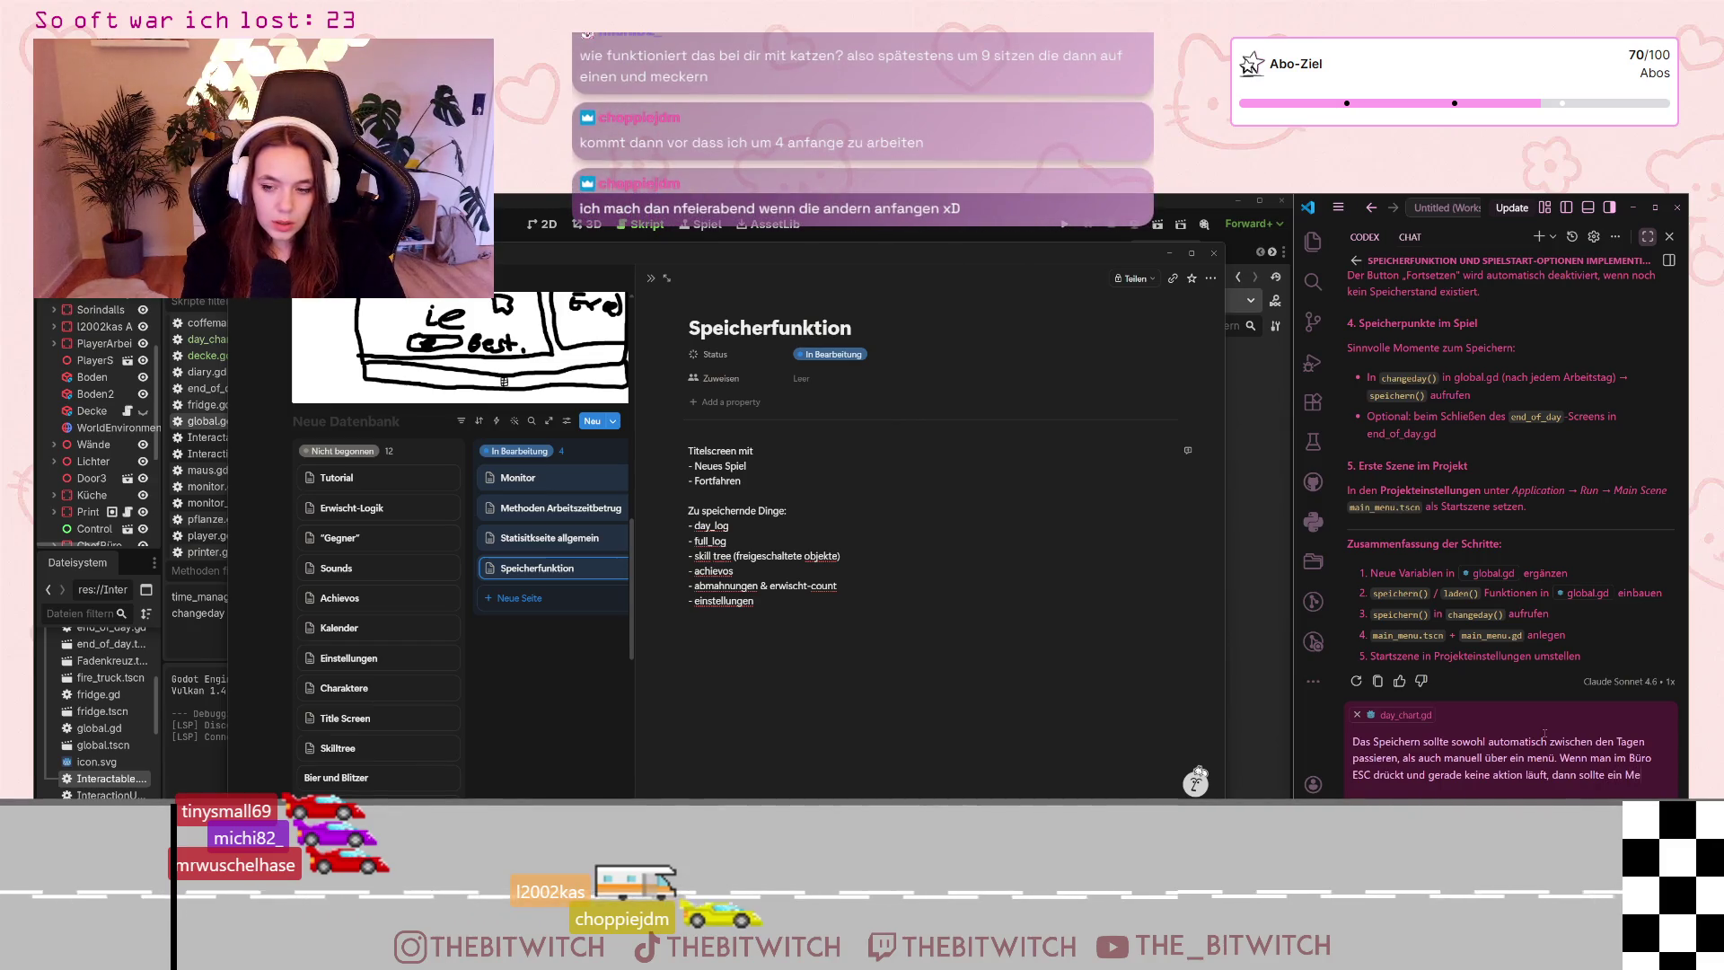
text(nü aufta)
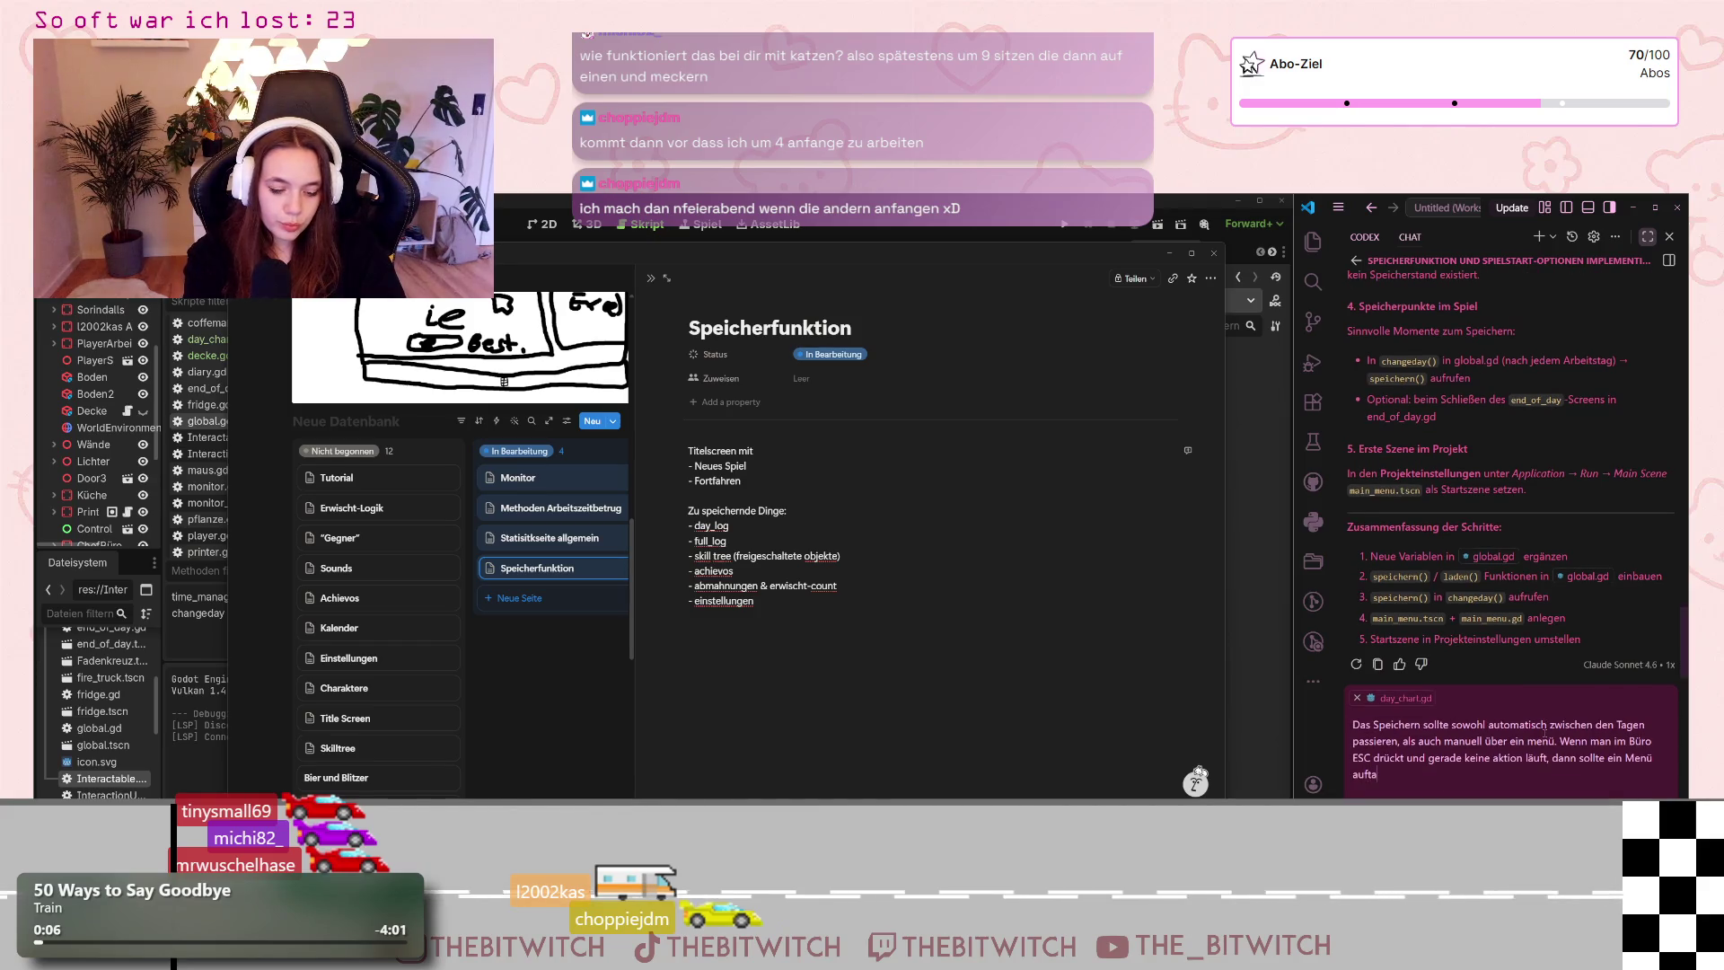
text(uchen mit ")
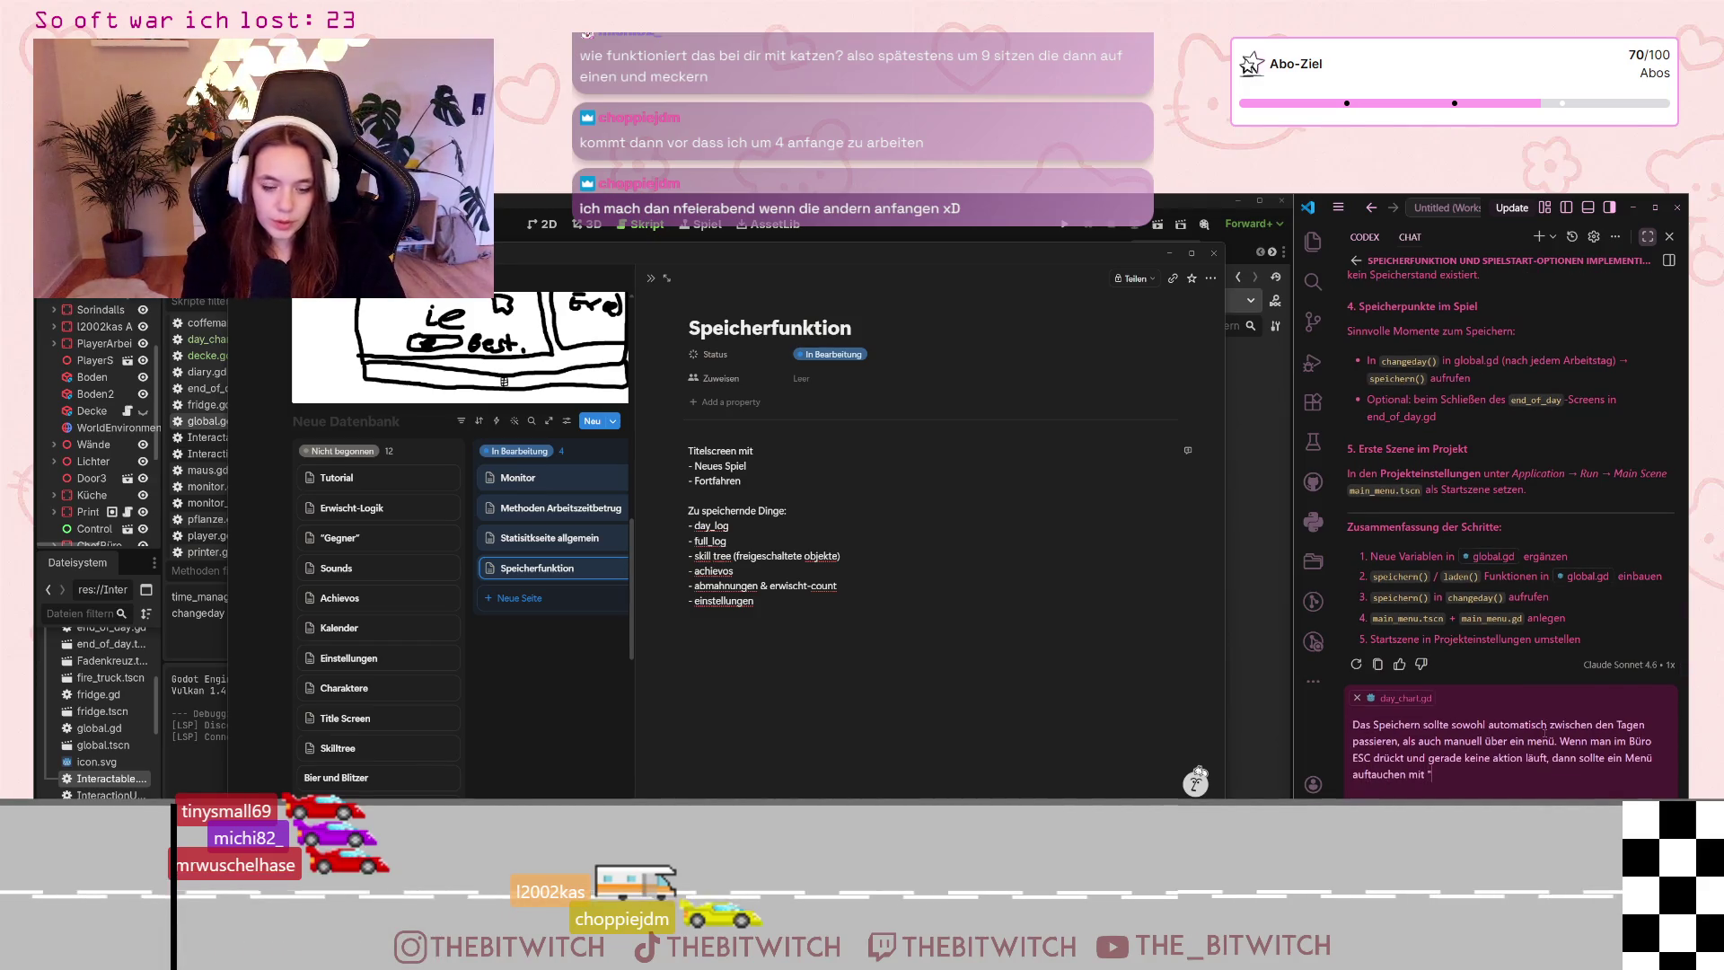
text(Speich)
text(ern",)
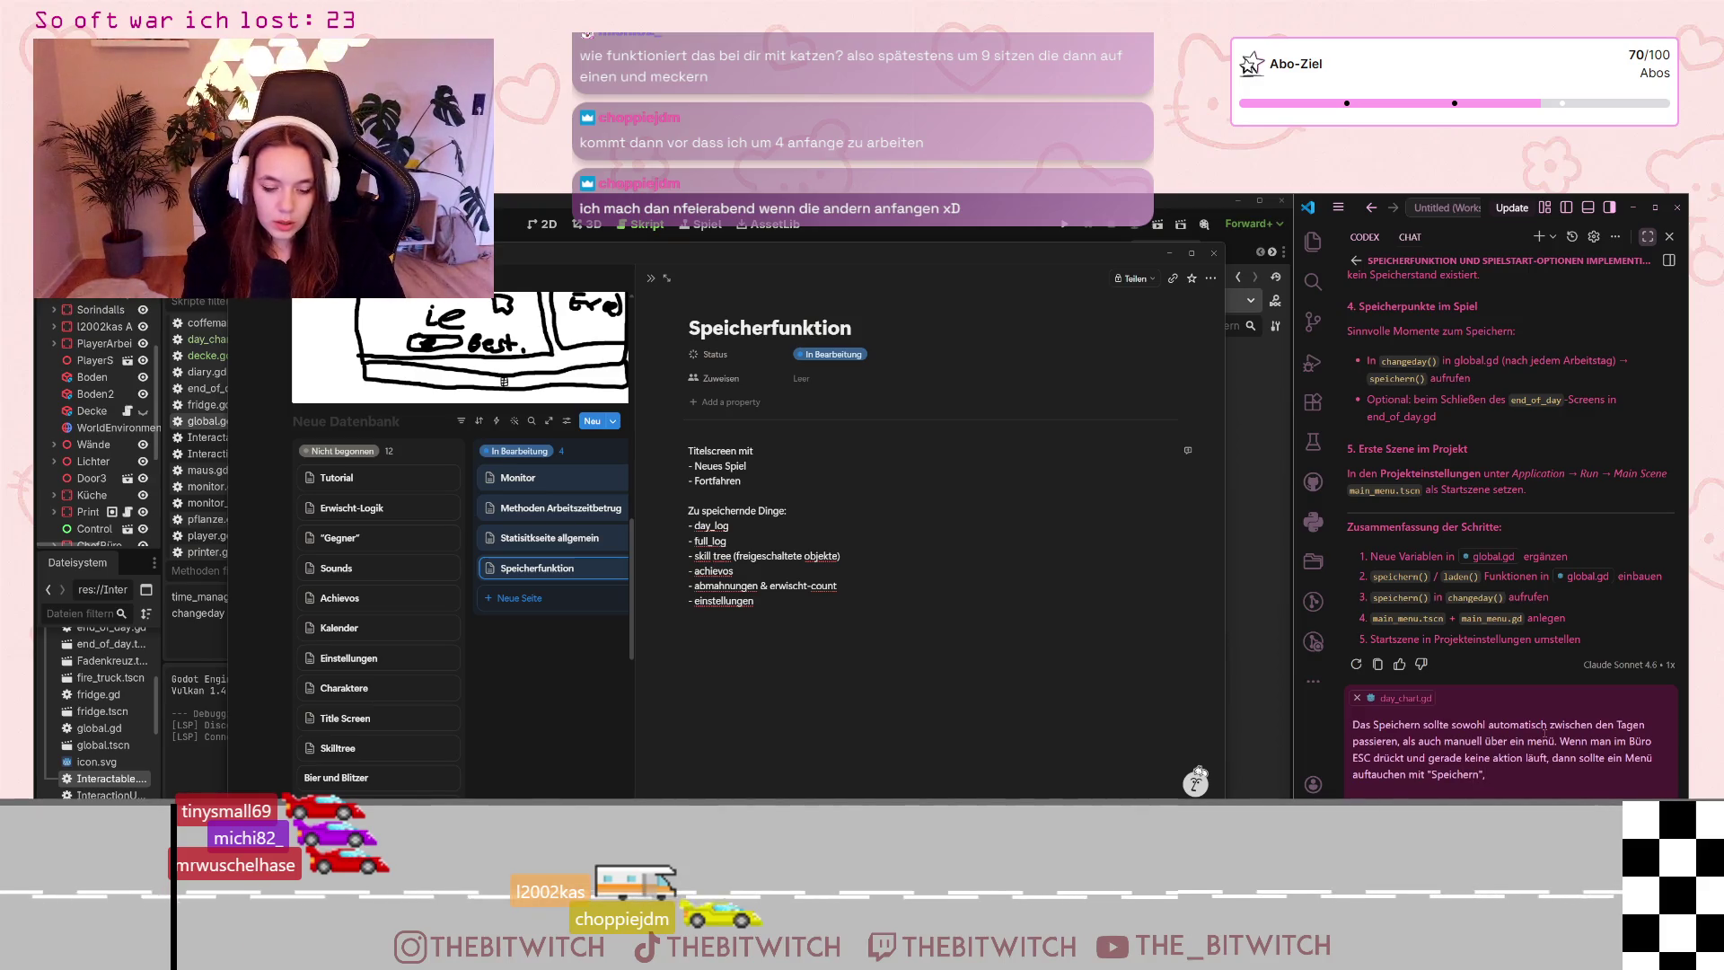
text(etz)
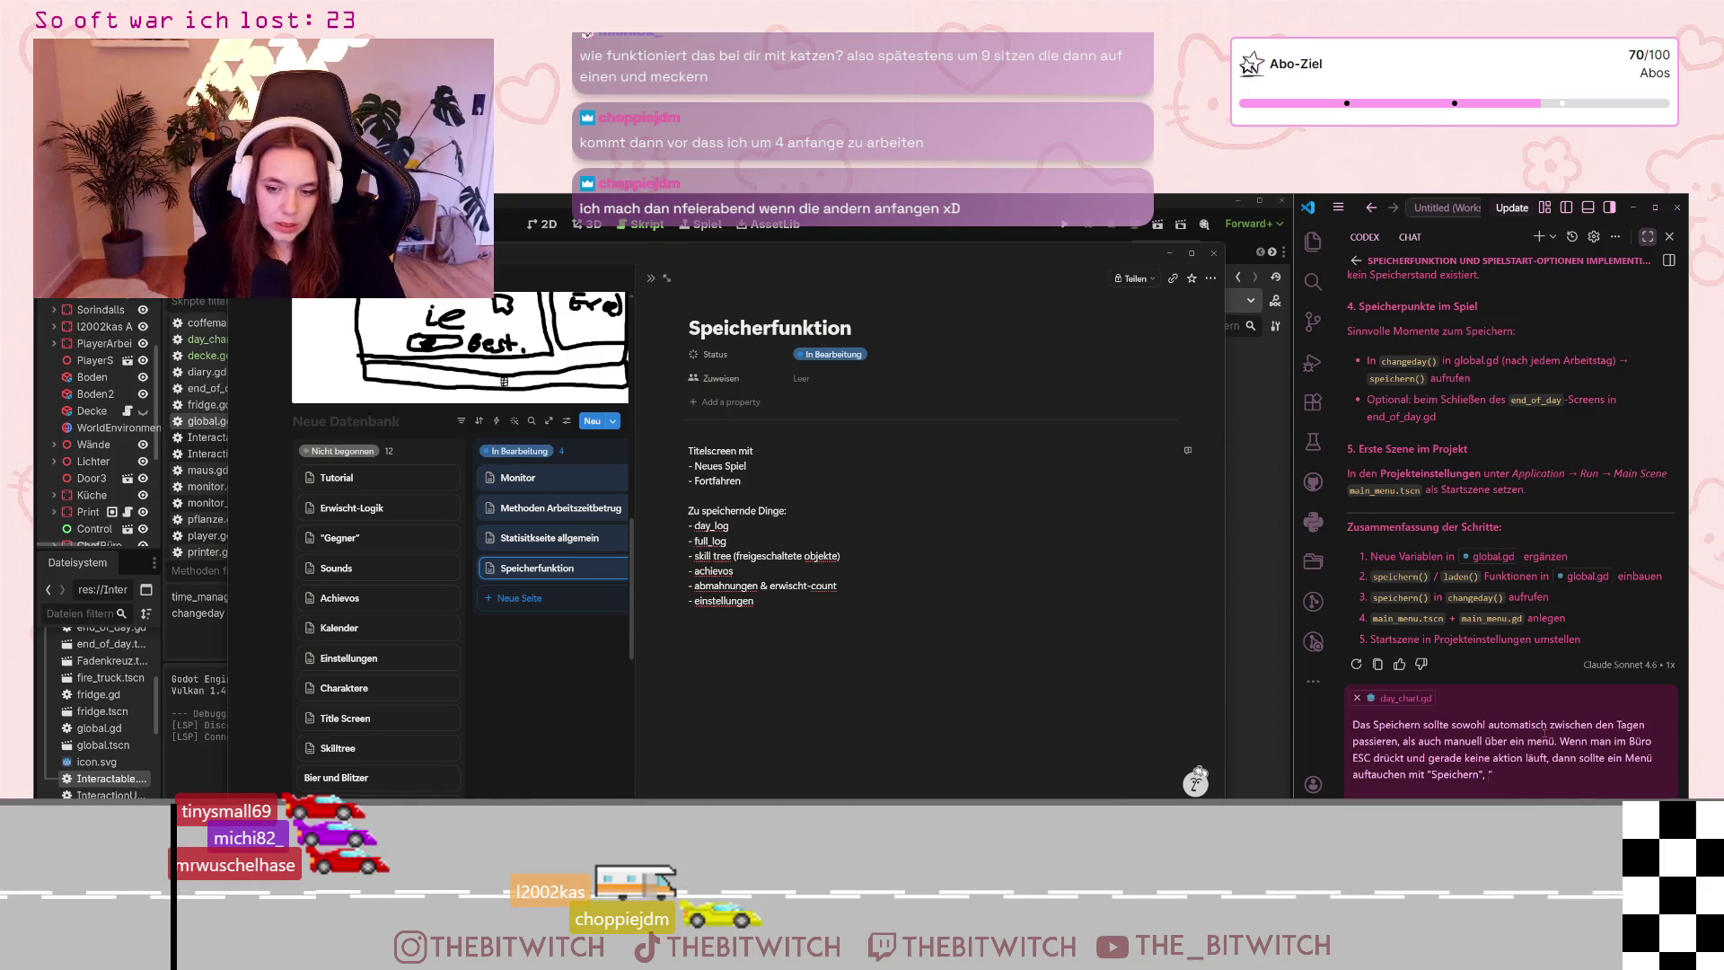
text(zten Spielsta)
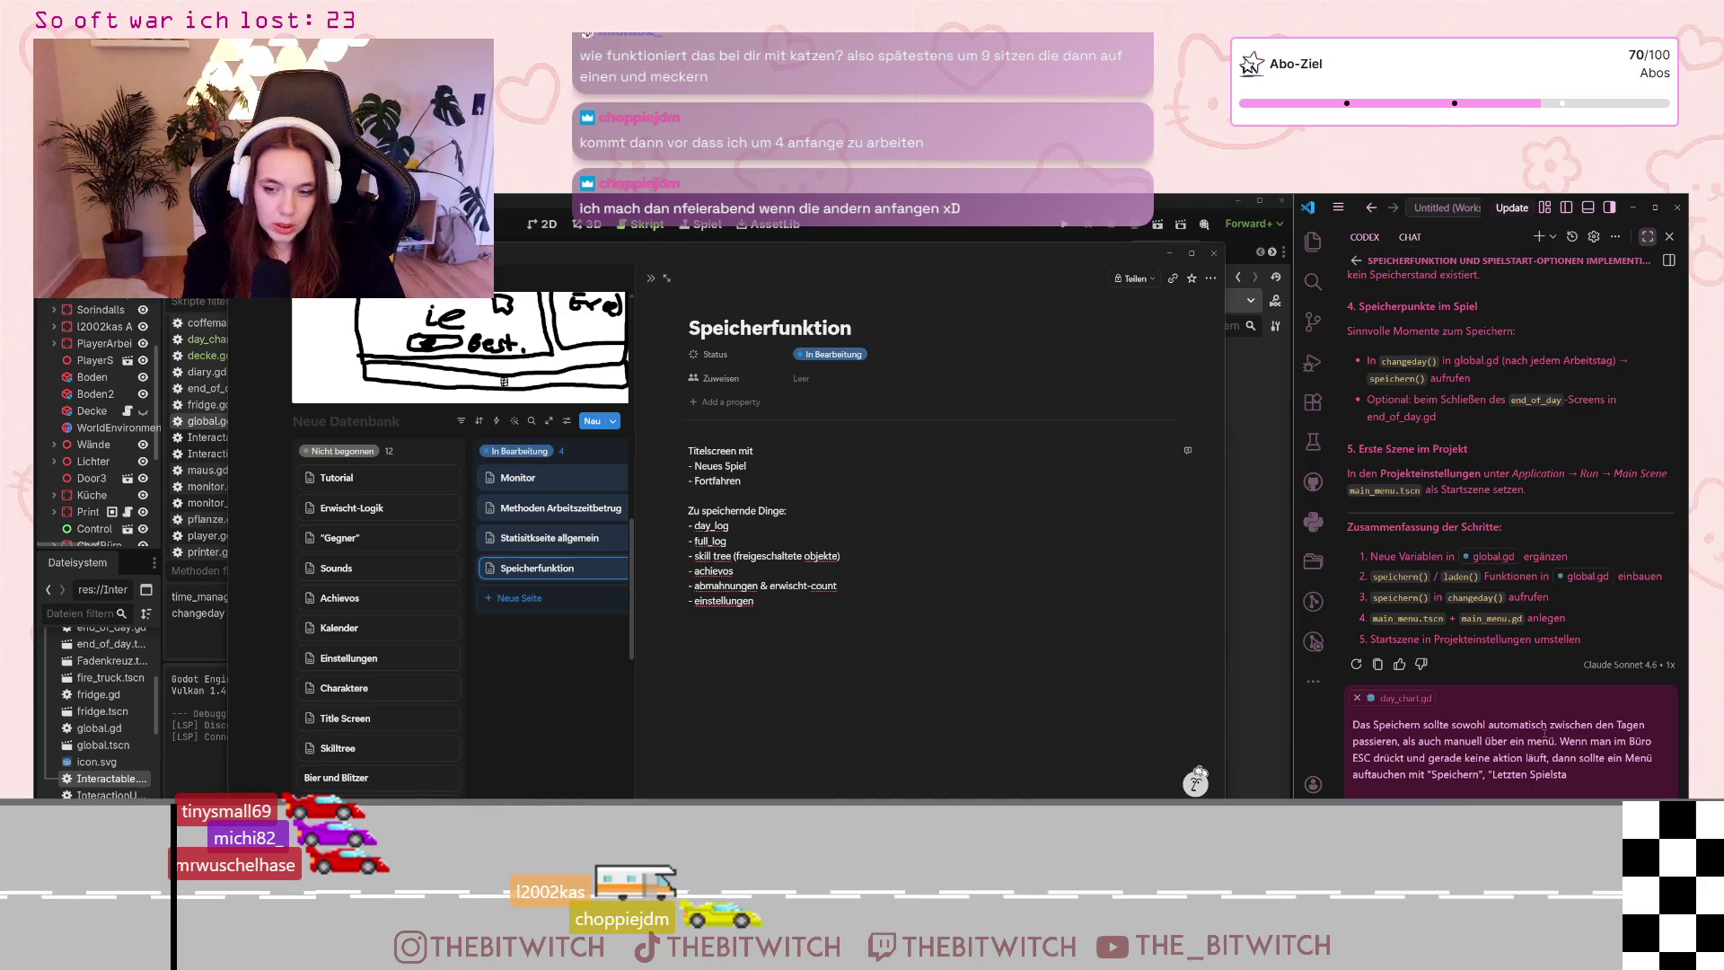
key(BackSpace)
key(BackSpace)
key(BackSpace)
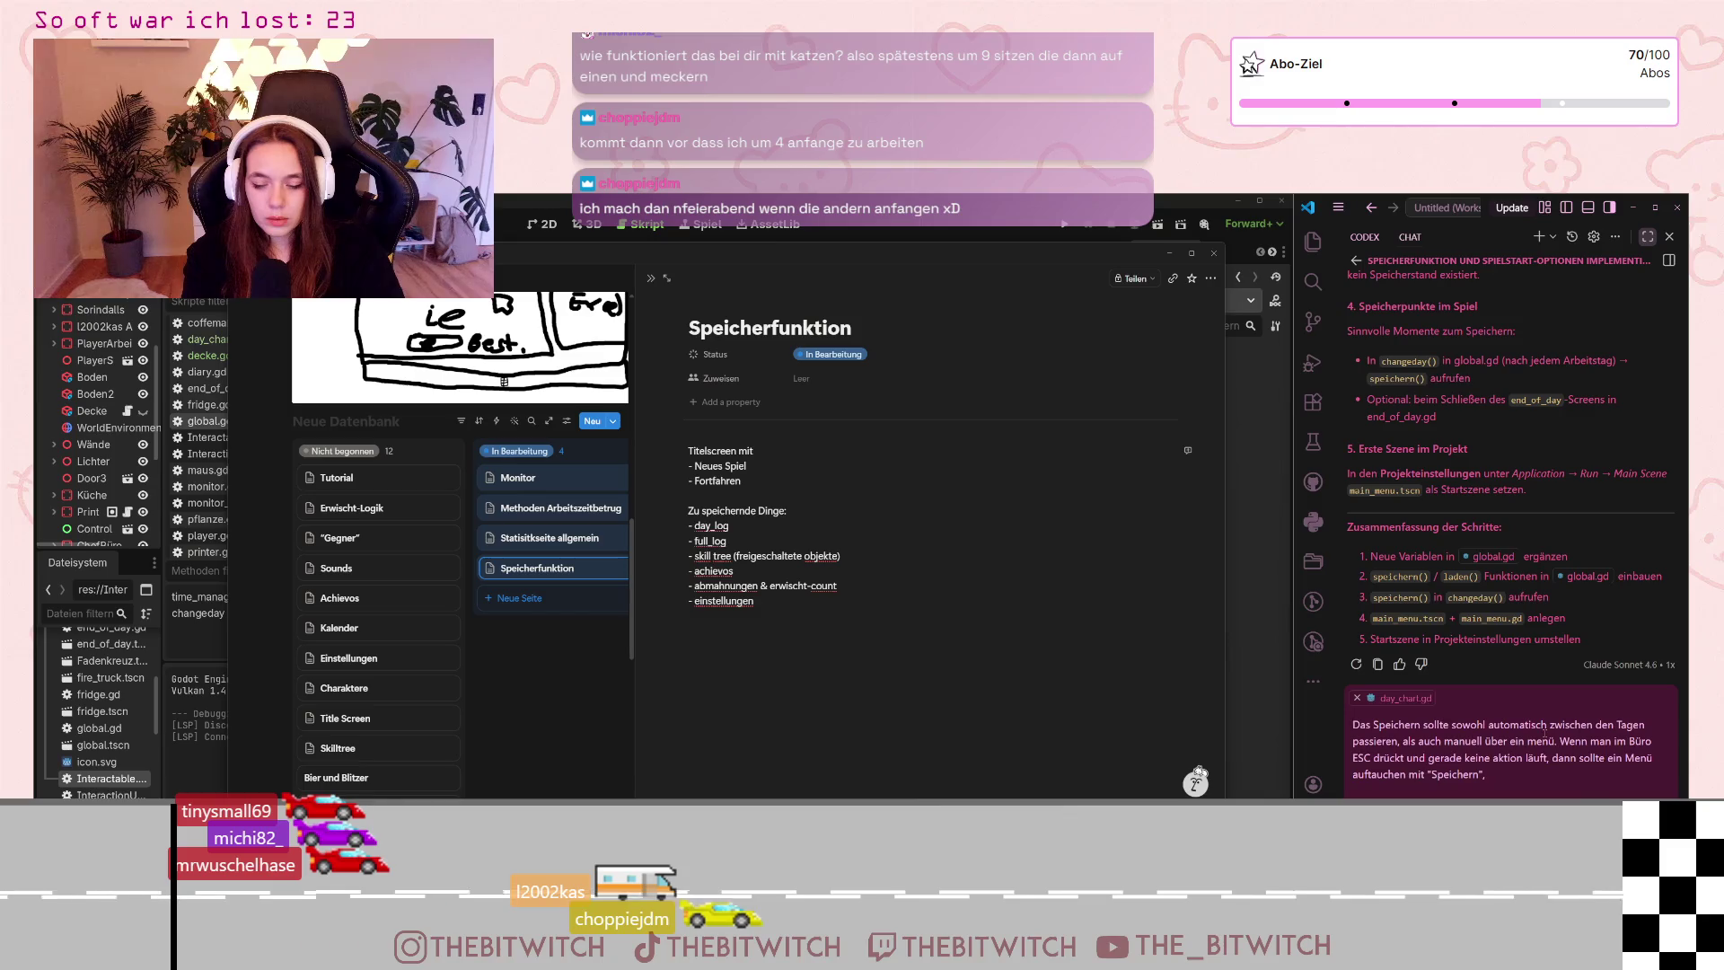
text("Spi)
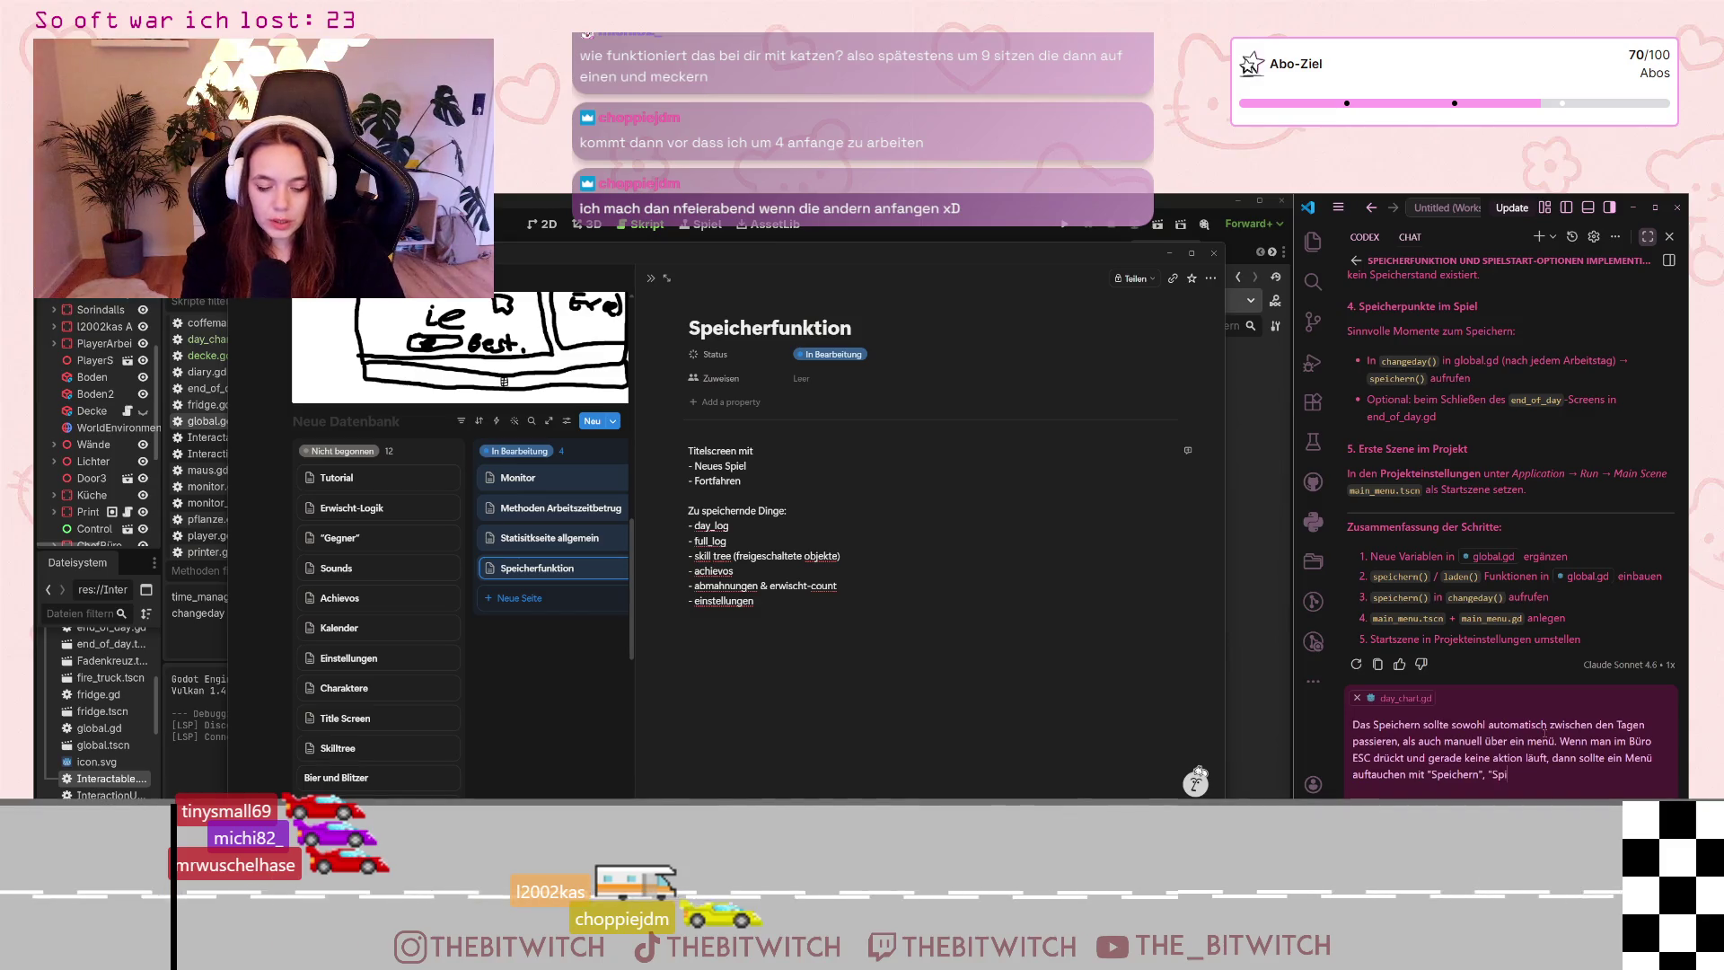
text(el verlass)
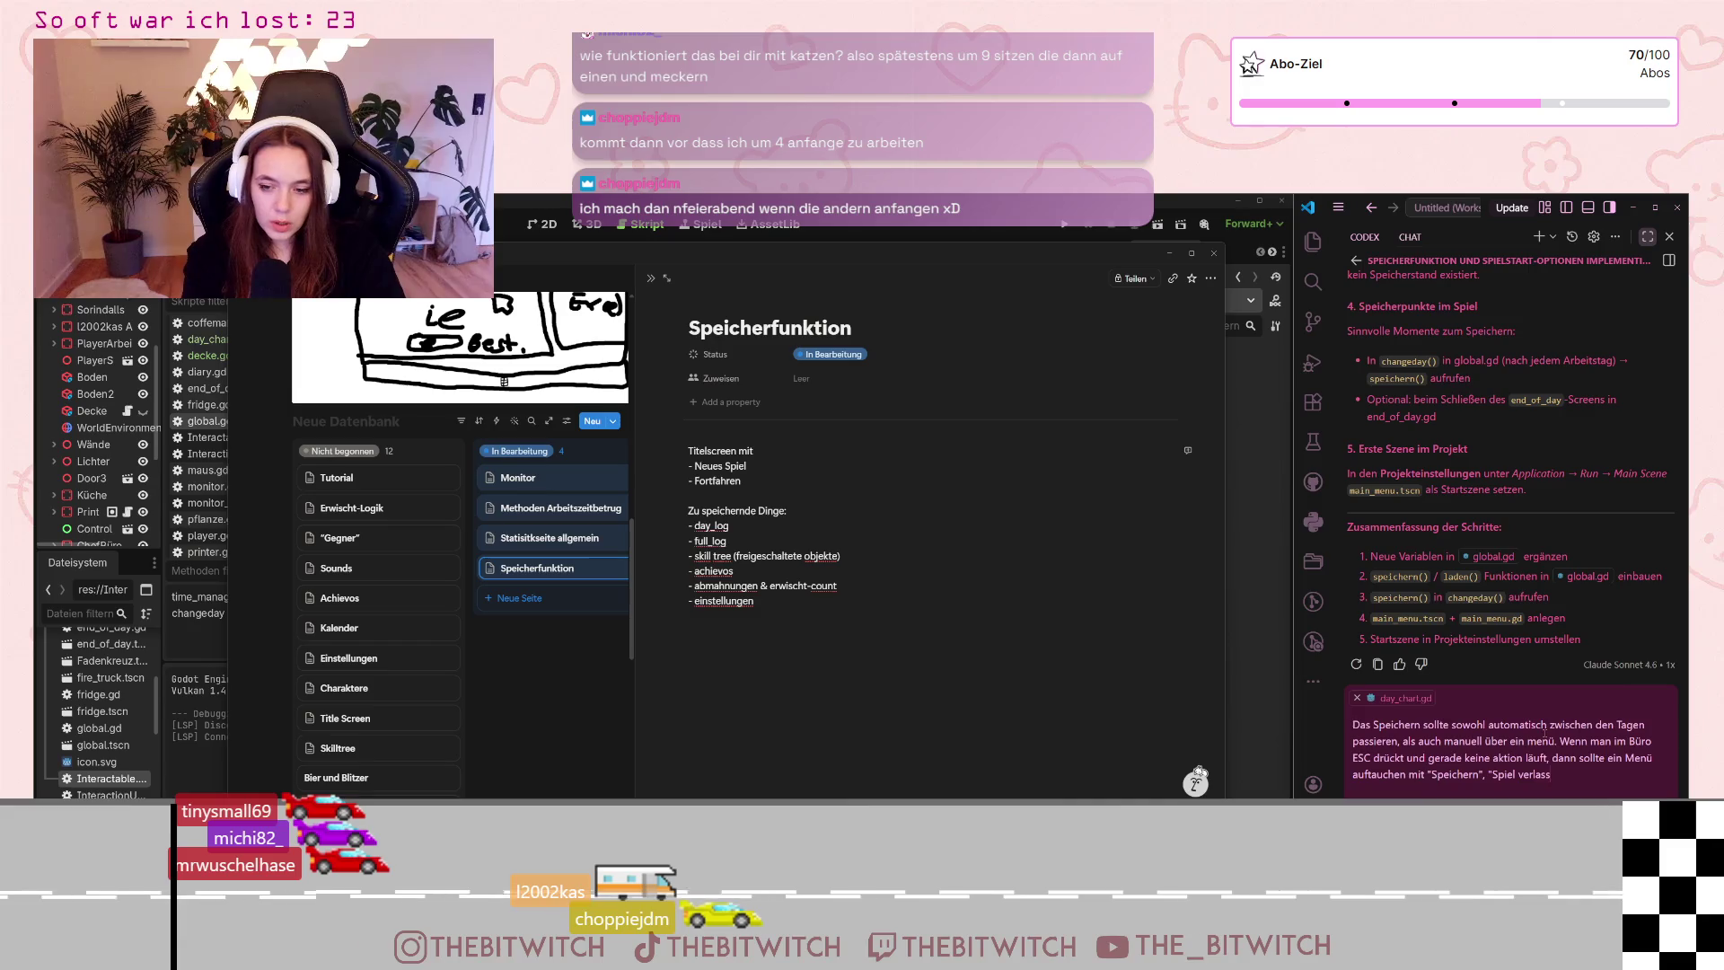
text(en", Haz)
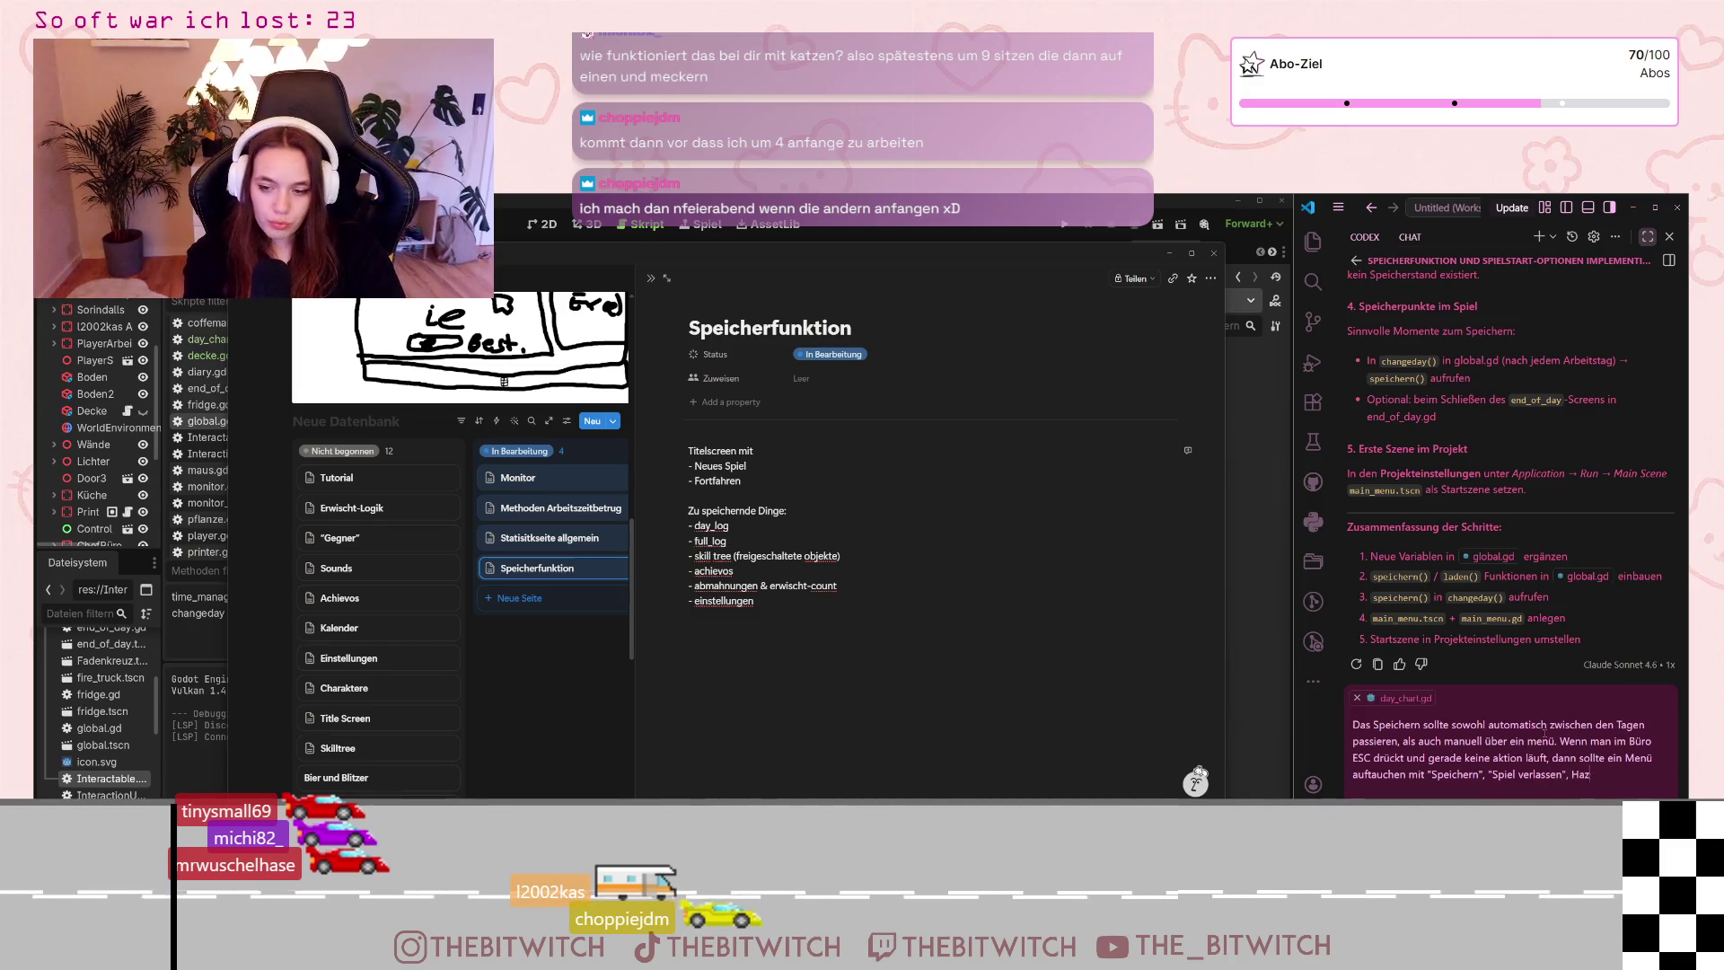
text(u)
text(enü.)
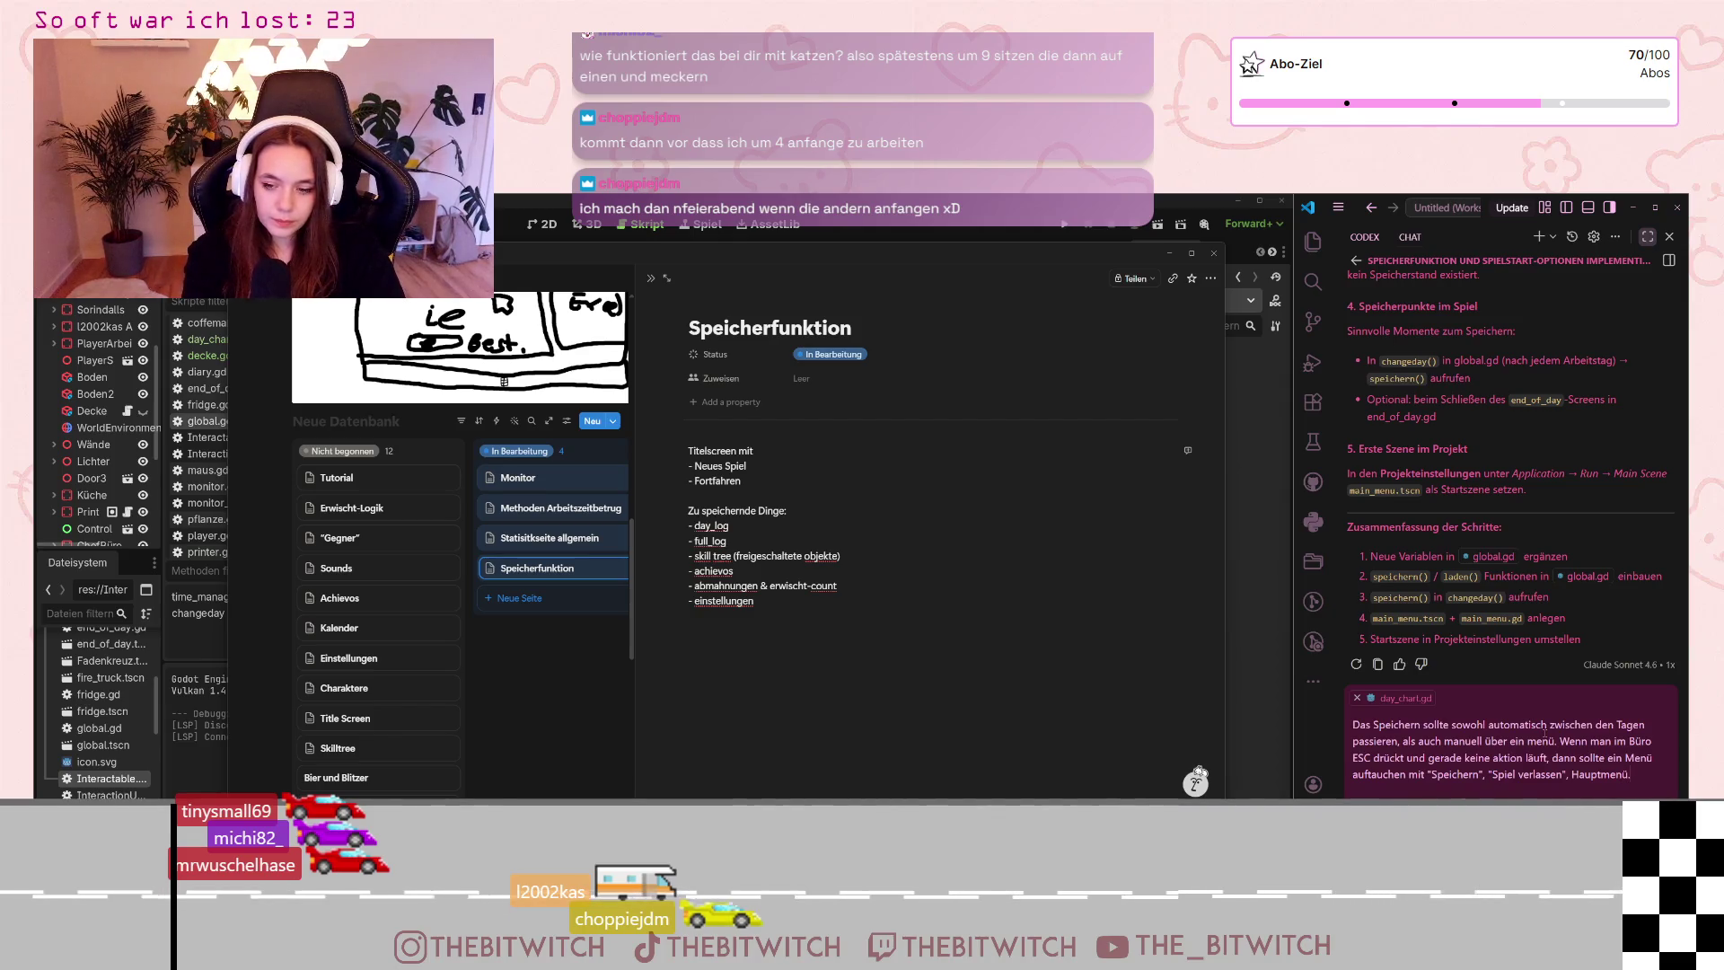
key(BackSpace)
key(BackSpace)
key(BackSpace)
text(")
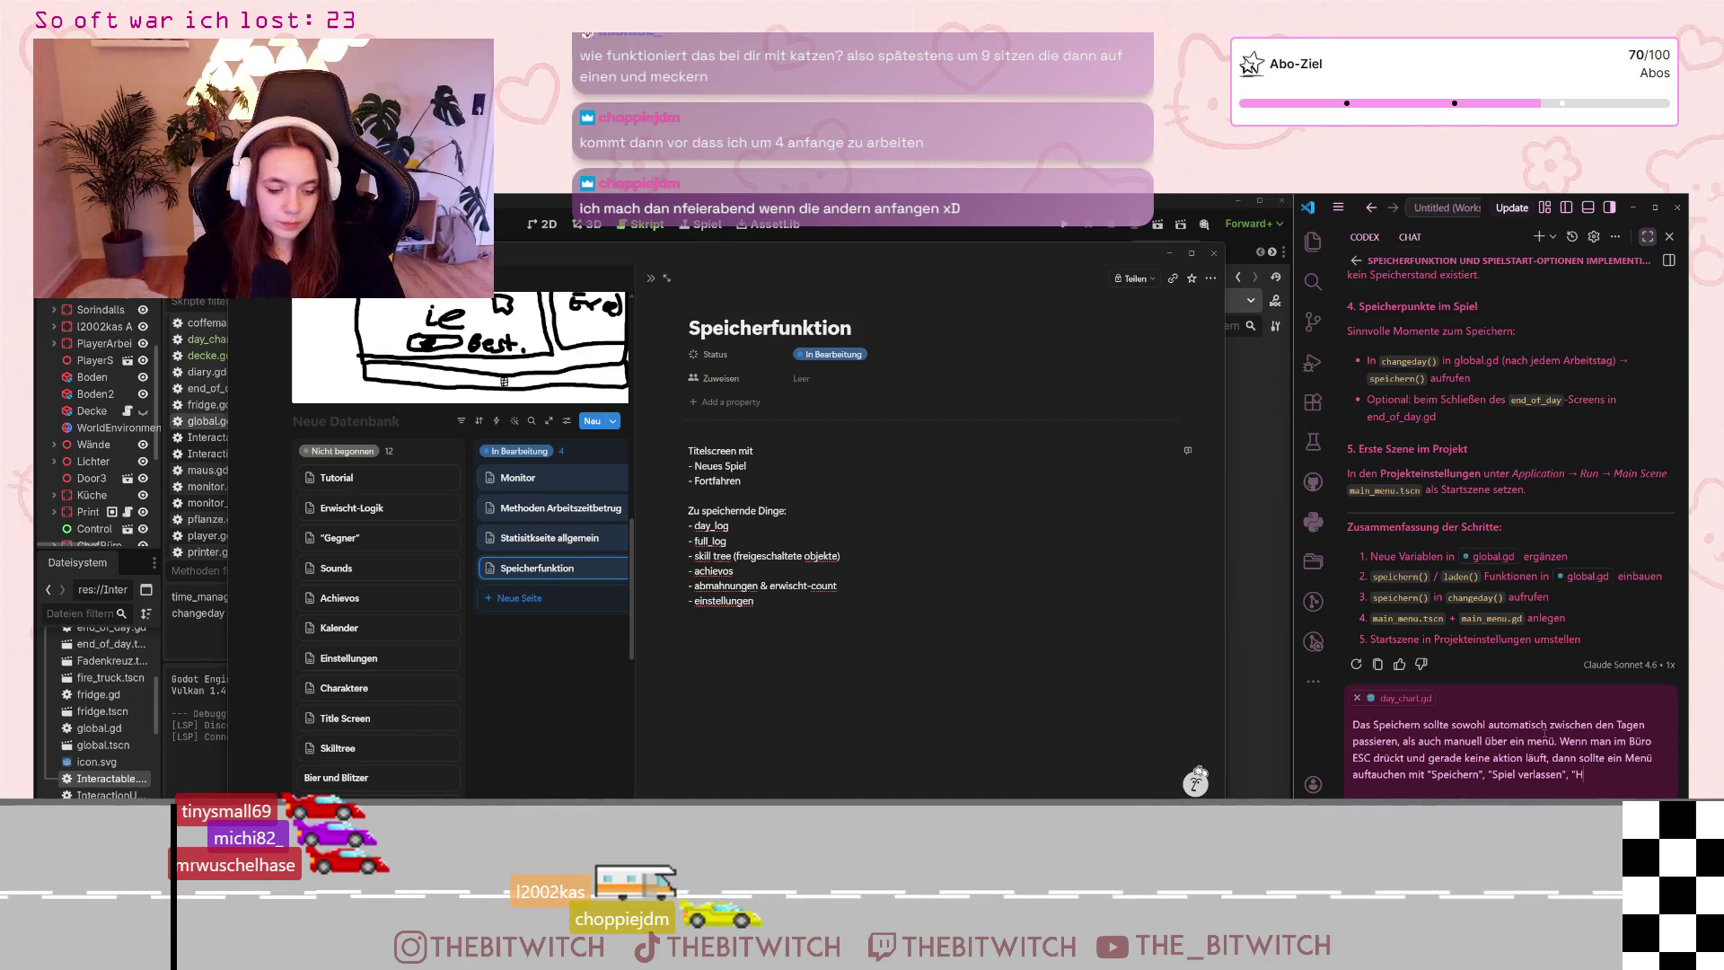
text(auptmen)
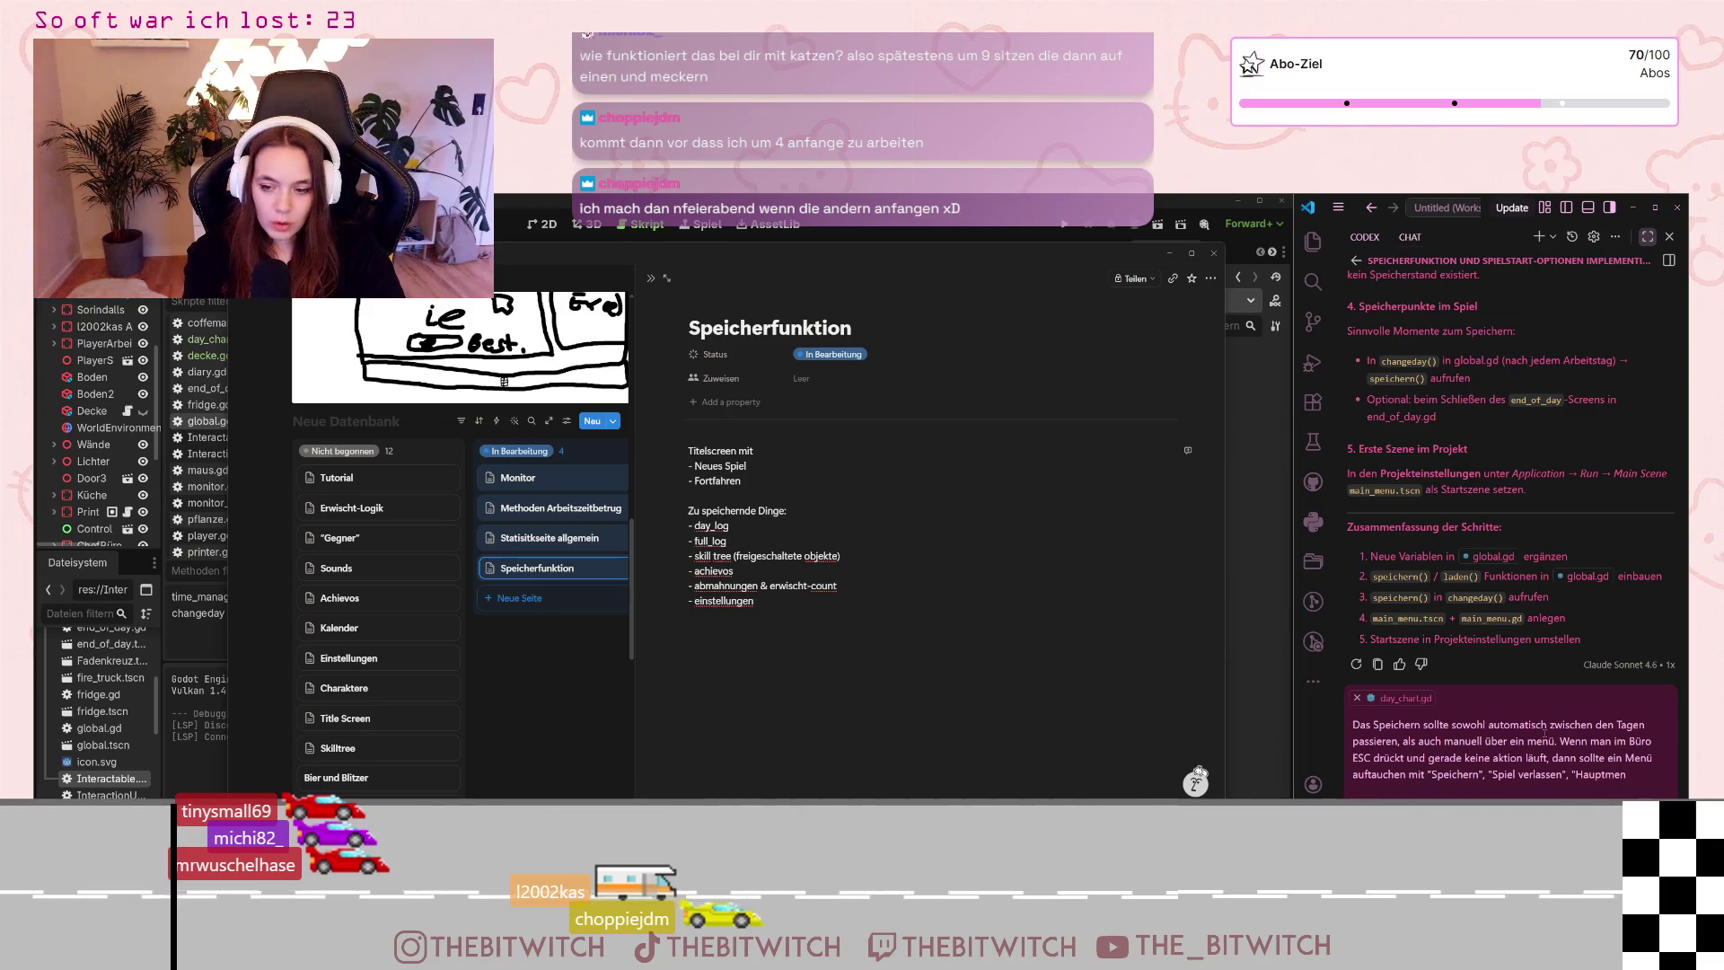
text(ü".)
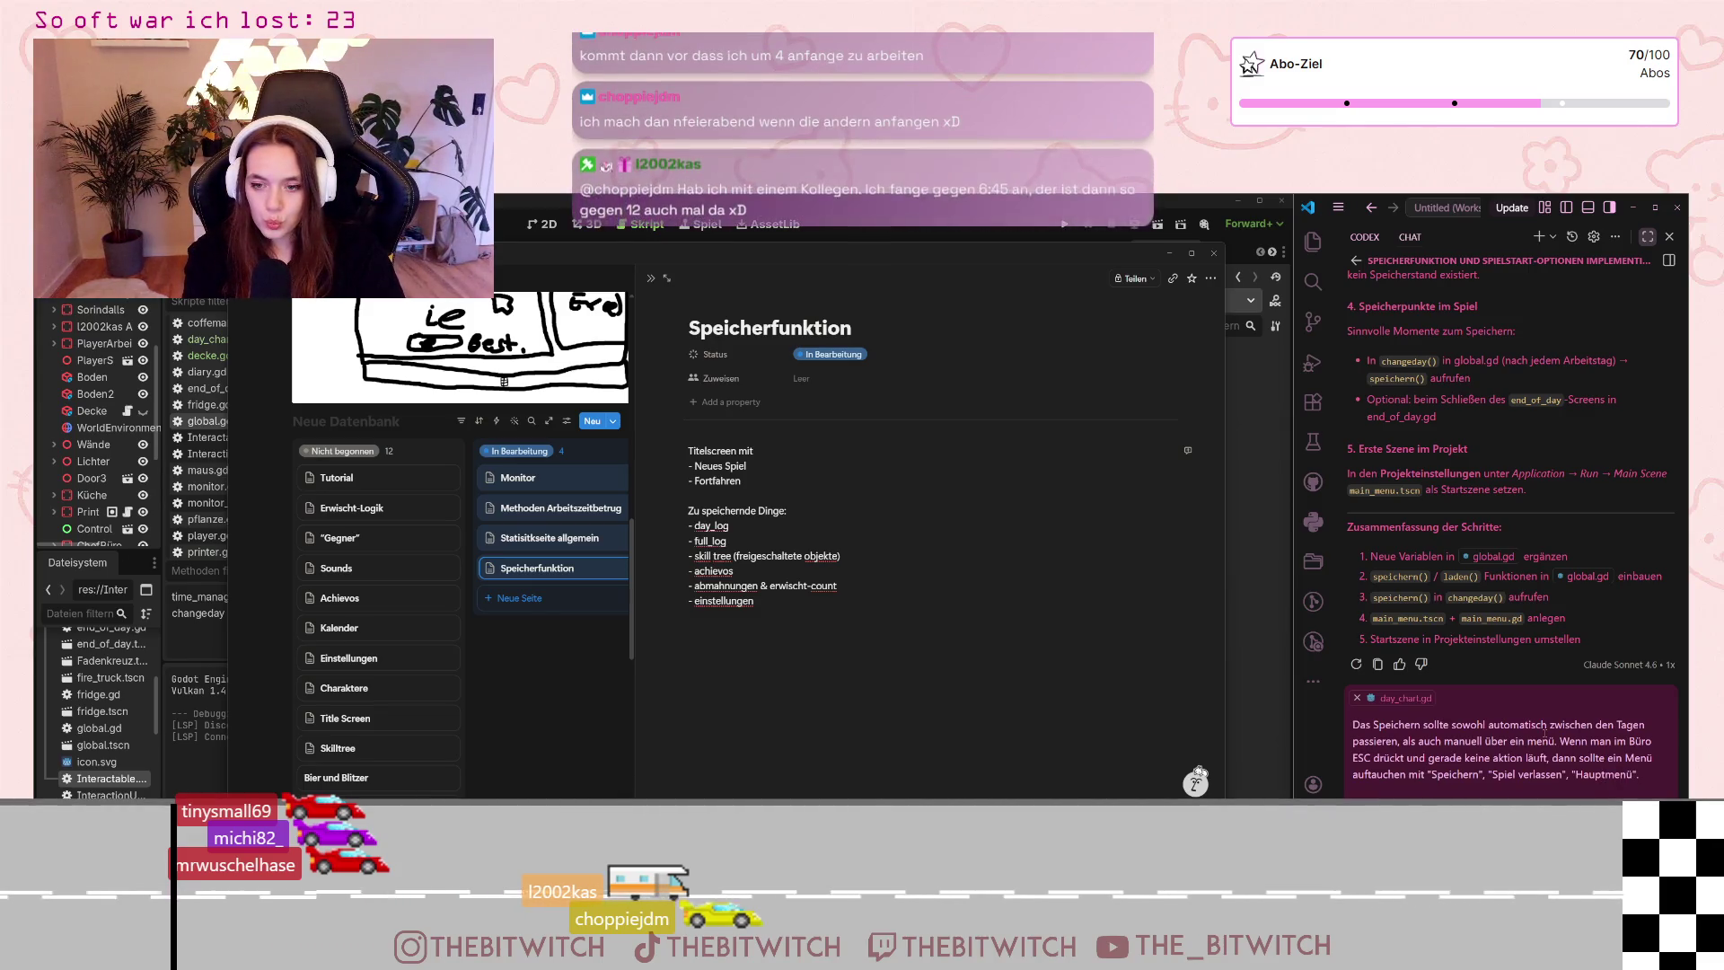
key(Return)
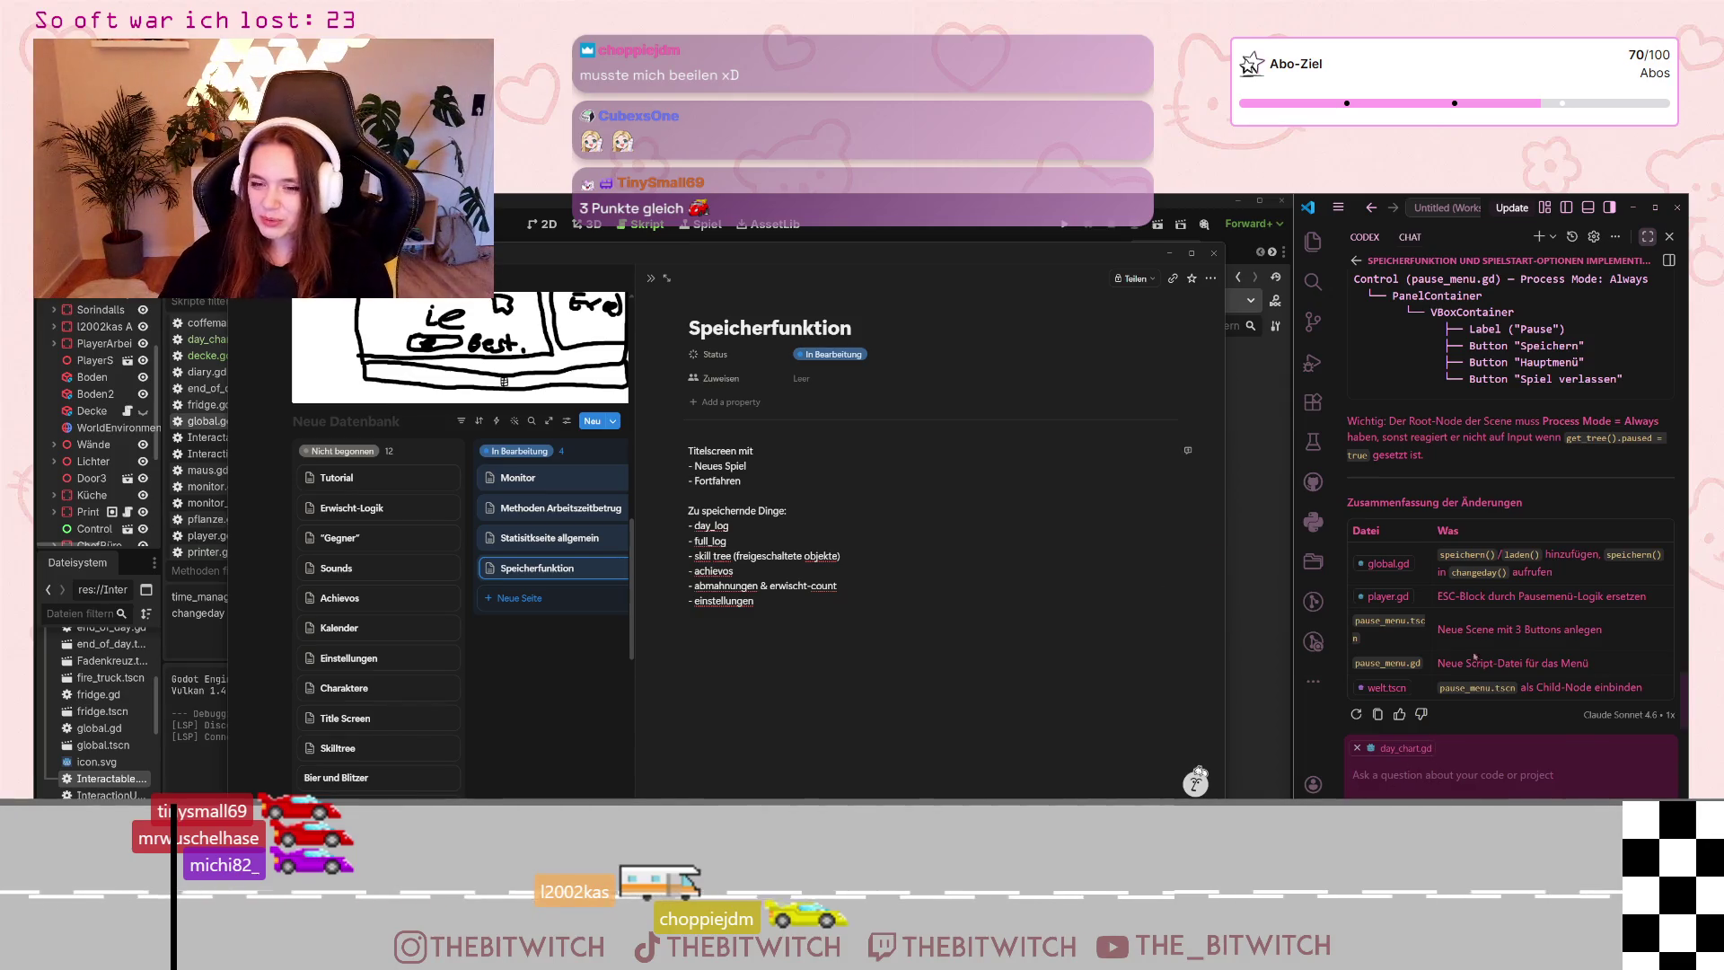
scroll(1503, 679, up, 2)
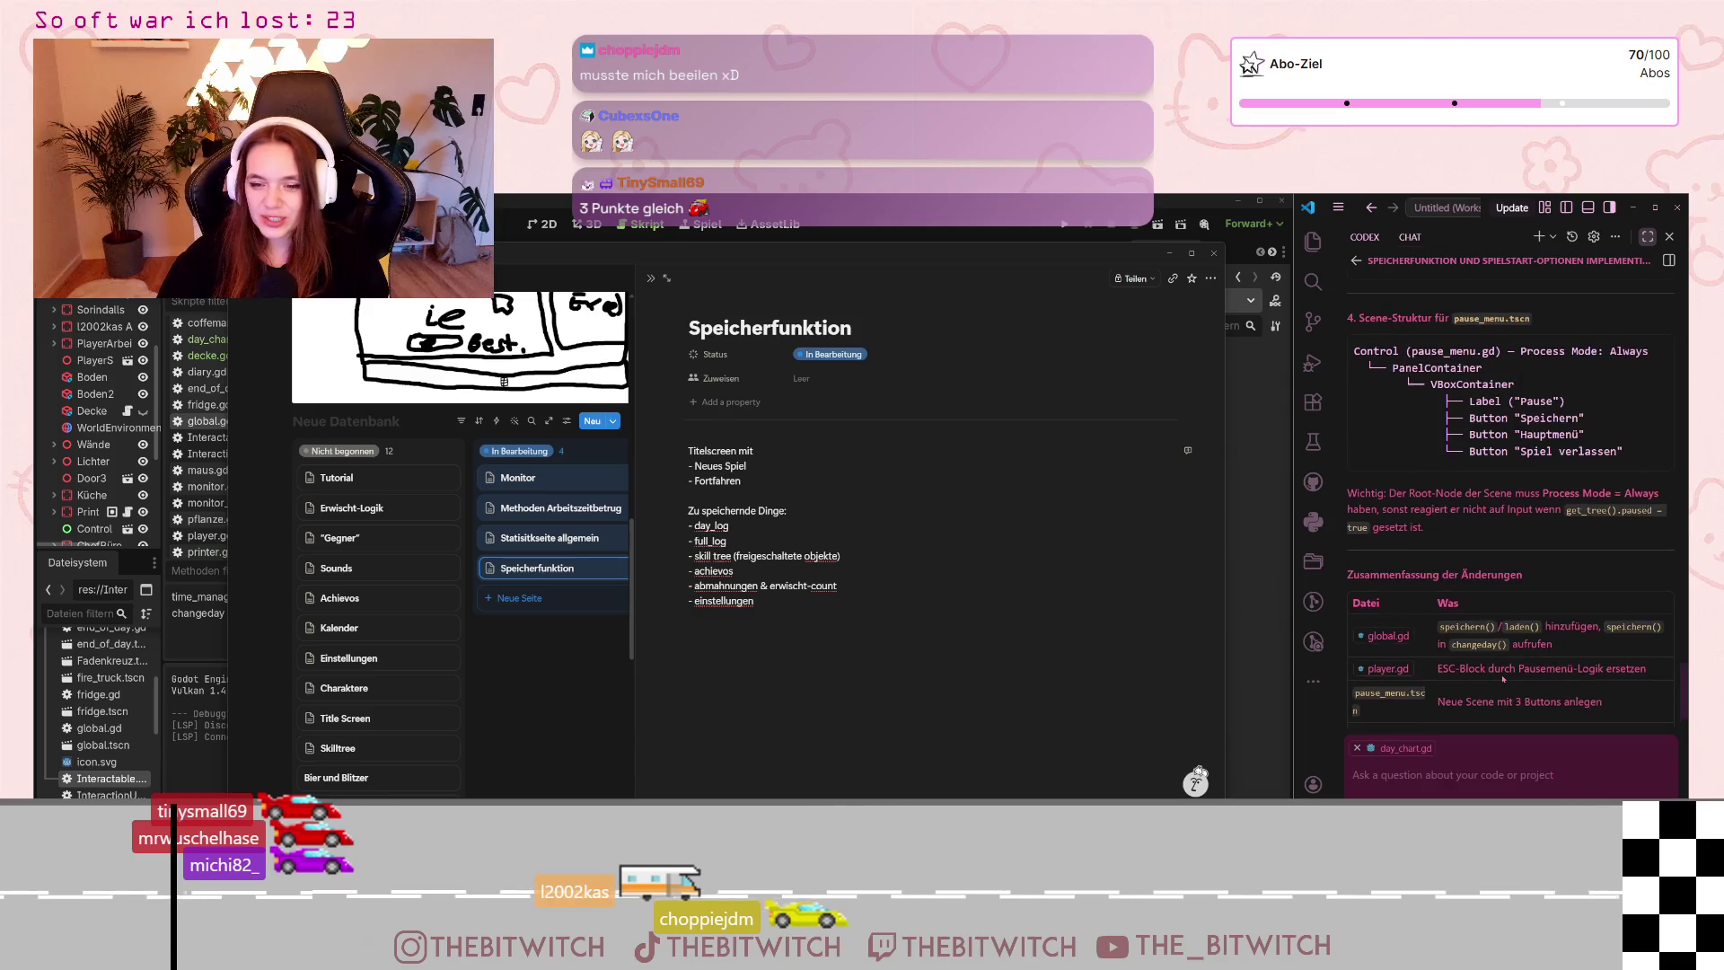
scroll(1506, 673, up, 1)
scroll(1507, 672, up, 2)
scroll(1508, 660, up, 1)
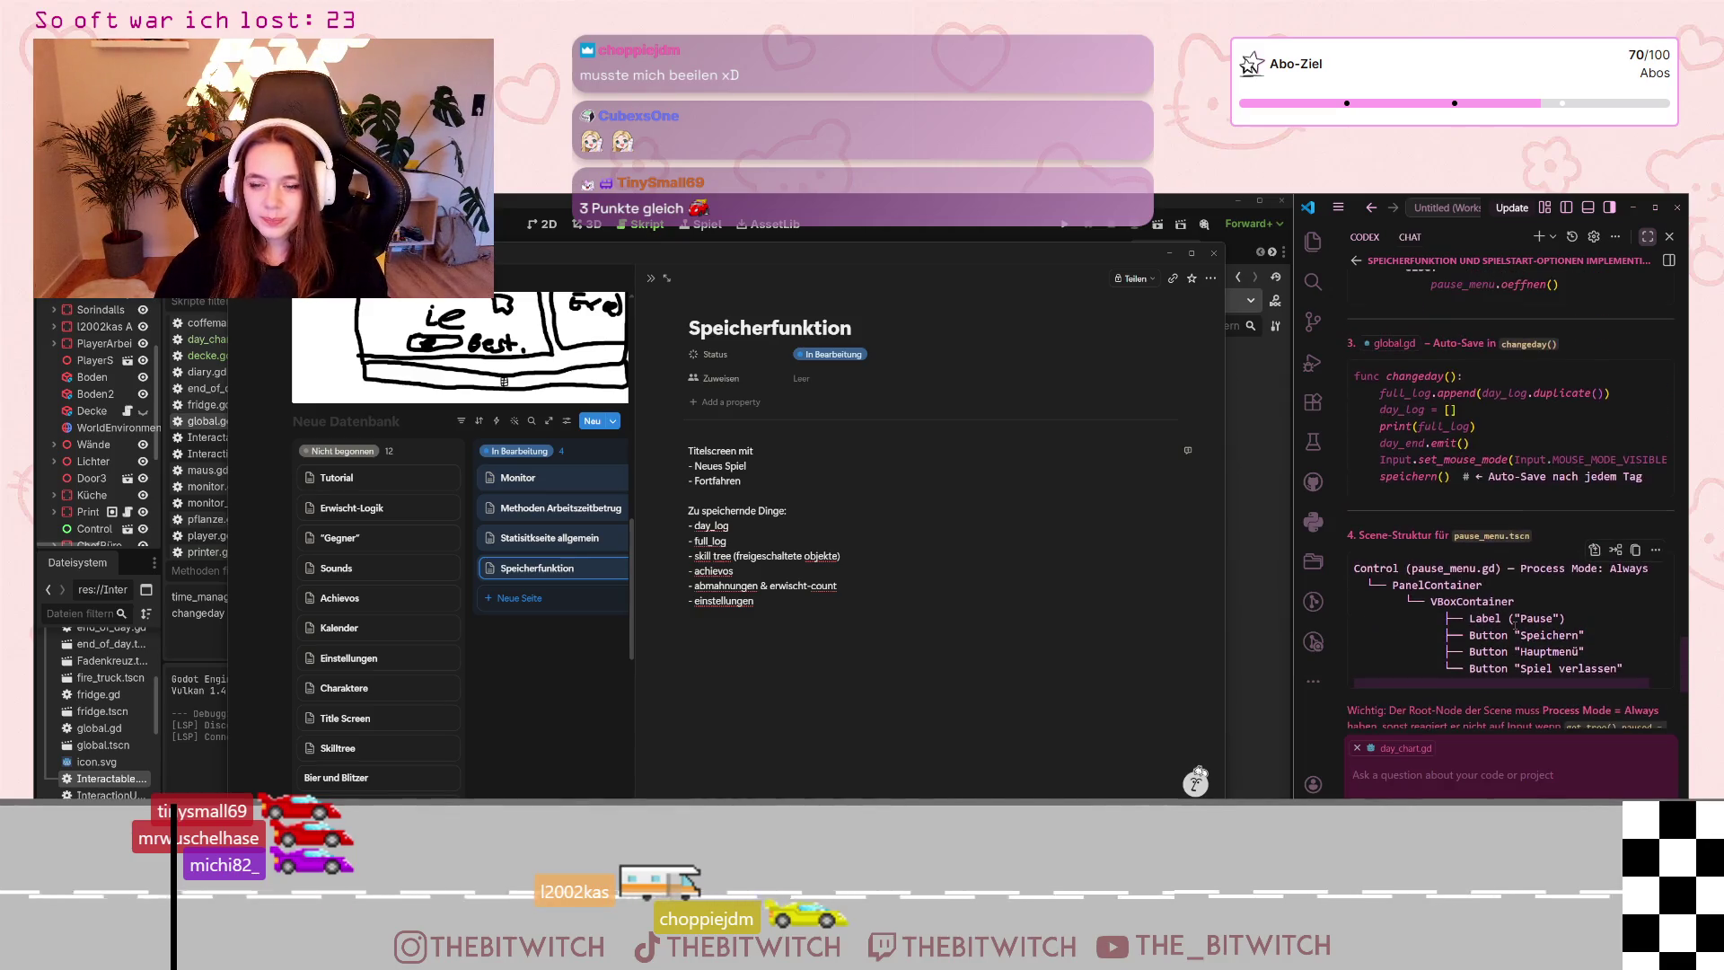
scroll(1510, 647, up, 3)
scroll(1513, 632, up, 1)
scroll(1512, 632, up, 3)
scroll(1512, 635, up, 3)
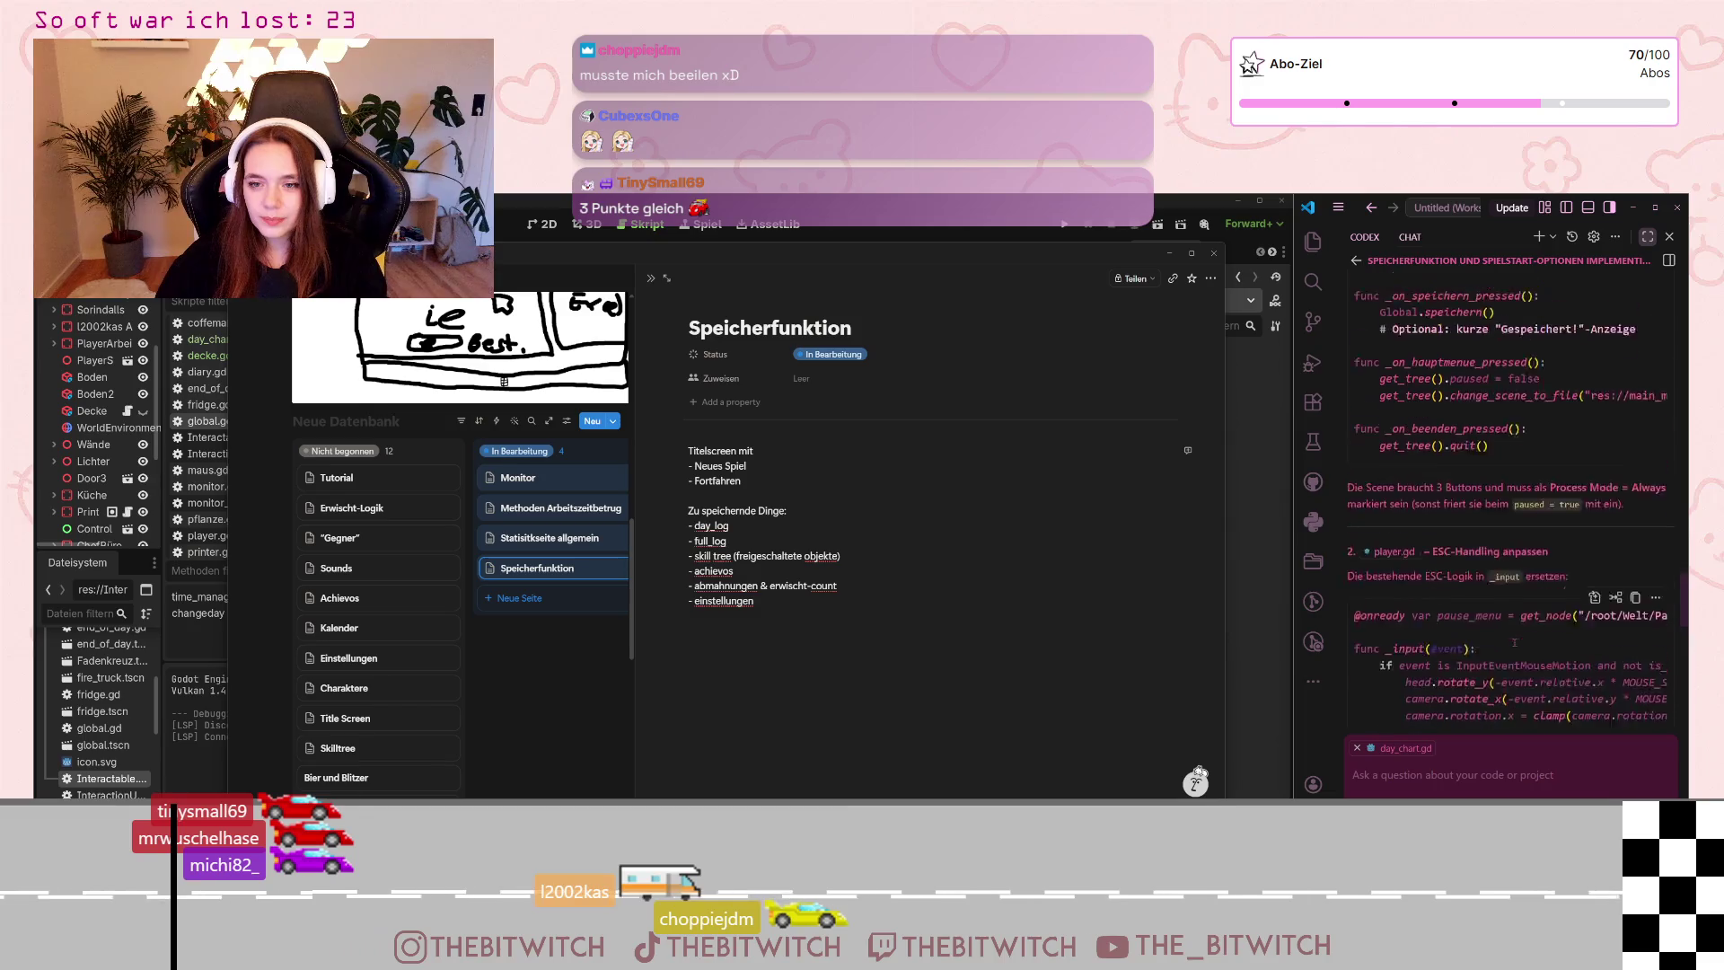
scroll(1514, 638, up, 3)
scroll(1514, 643, up, 3)
scroll(1513, 648, up, 3)
scroll(1513, 648, up, 3)
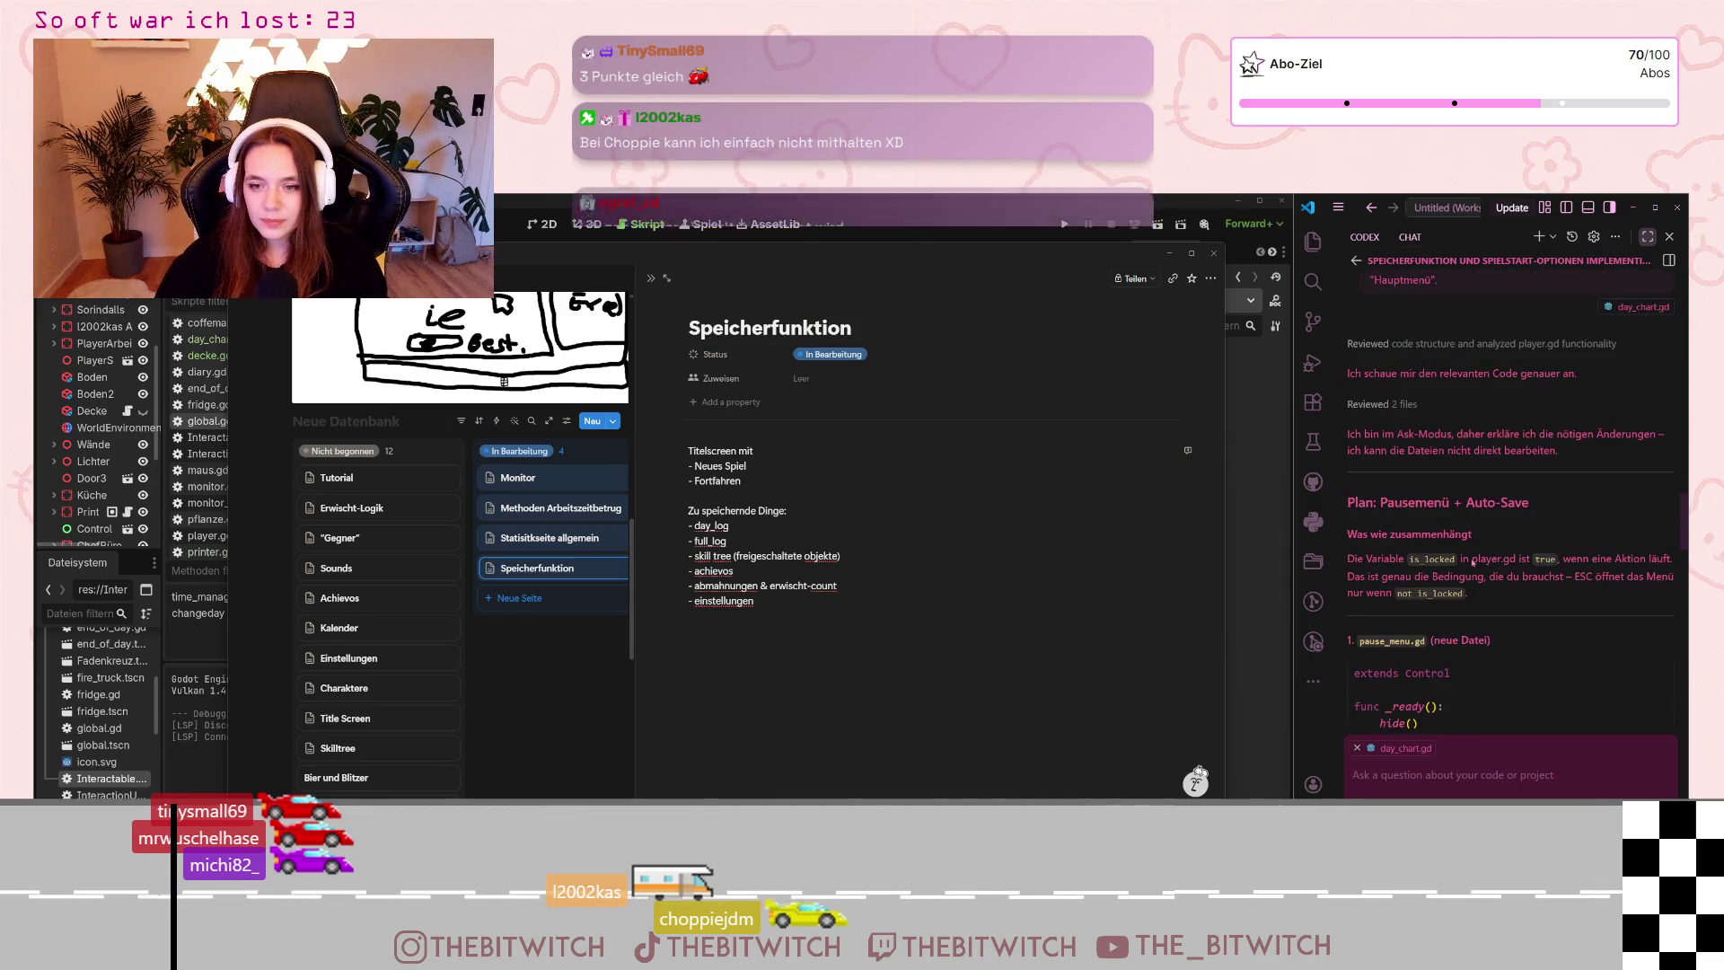
scroll(1462, 592, down, 2)
scroll(1460, 600, down, 1)
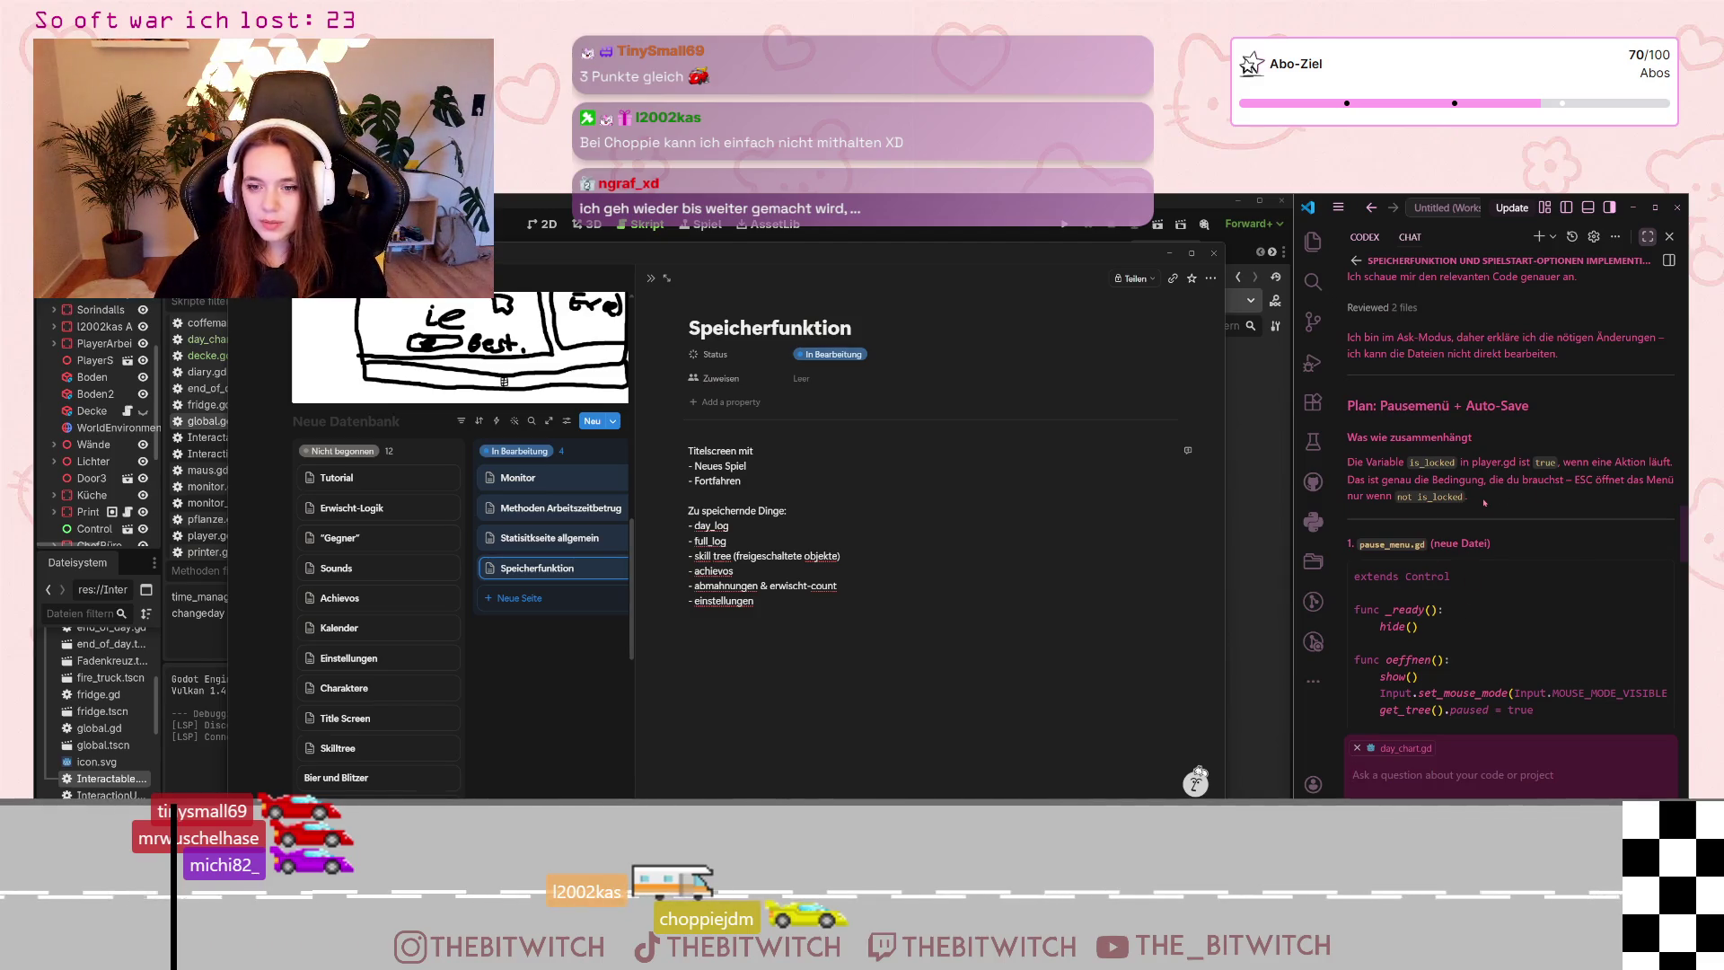
scroll(1483, 503, down, 1)
scroll(1483, 512, down, 1)
scroll(1482, 525, down, 1)
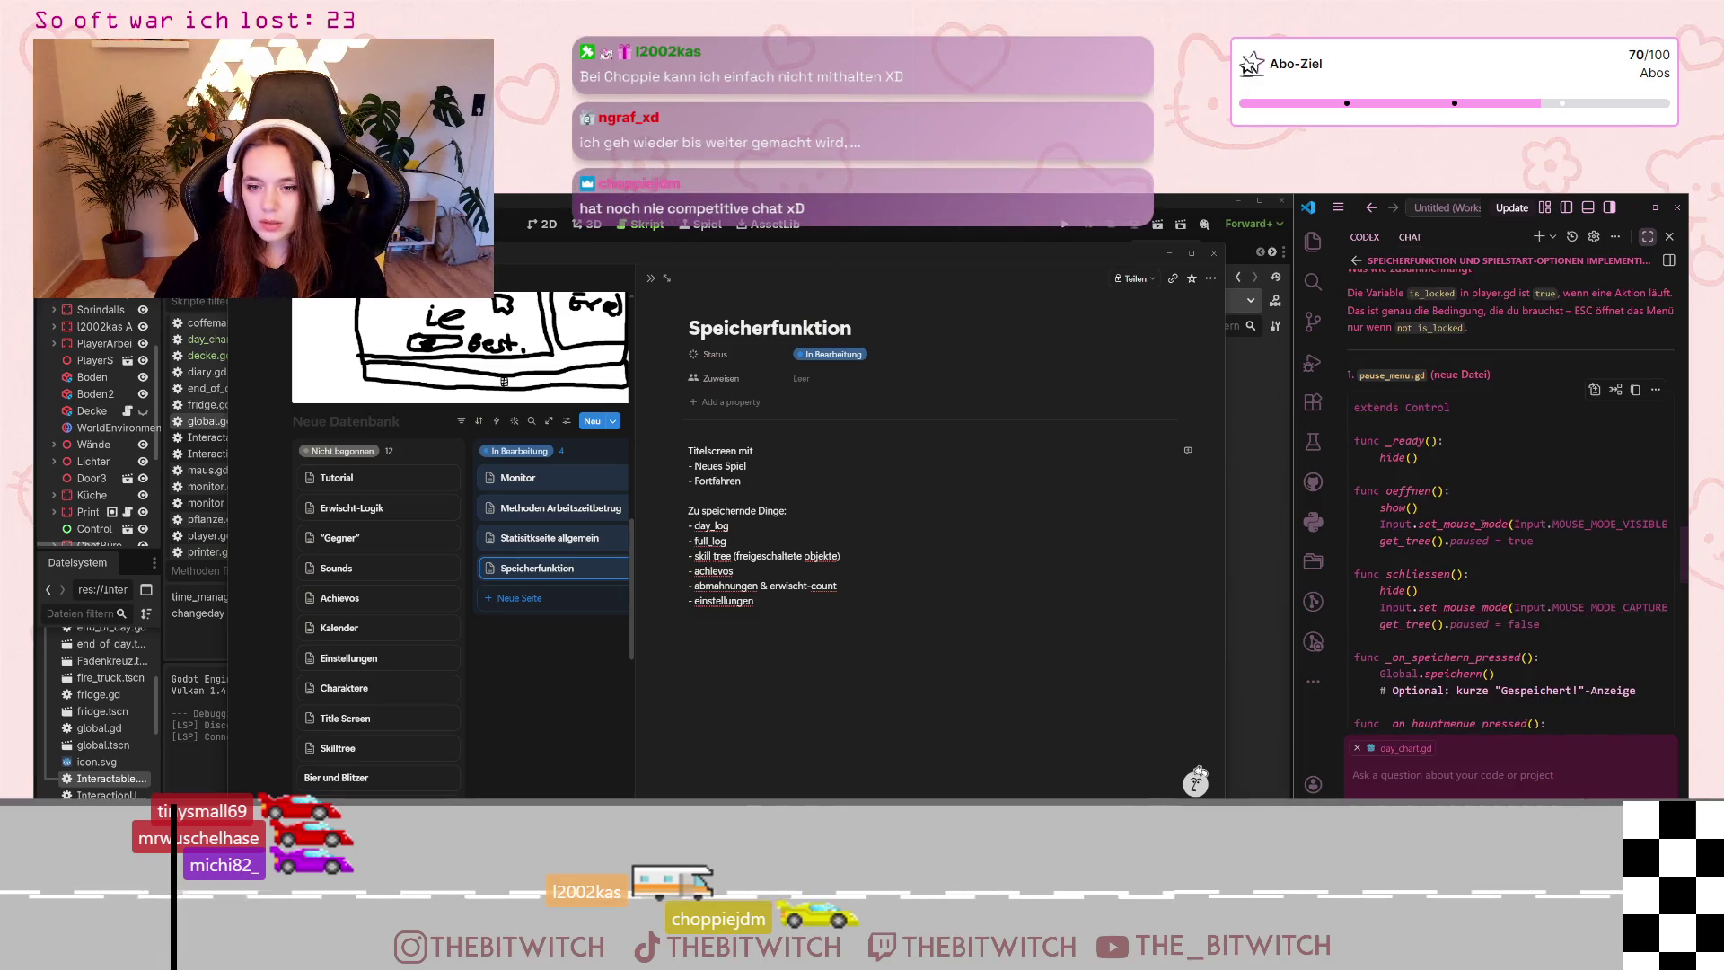
scroll(1483, 539, down, 1)
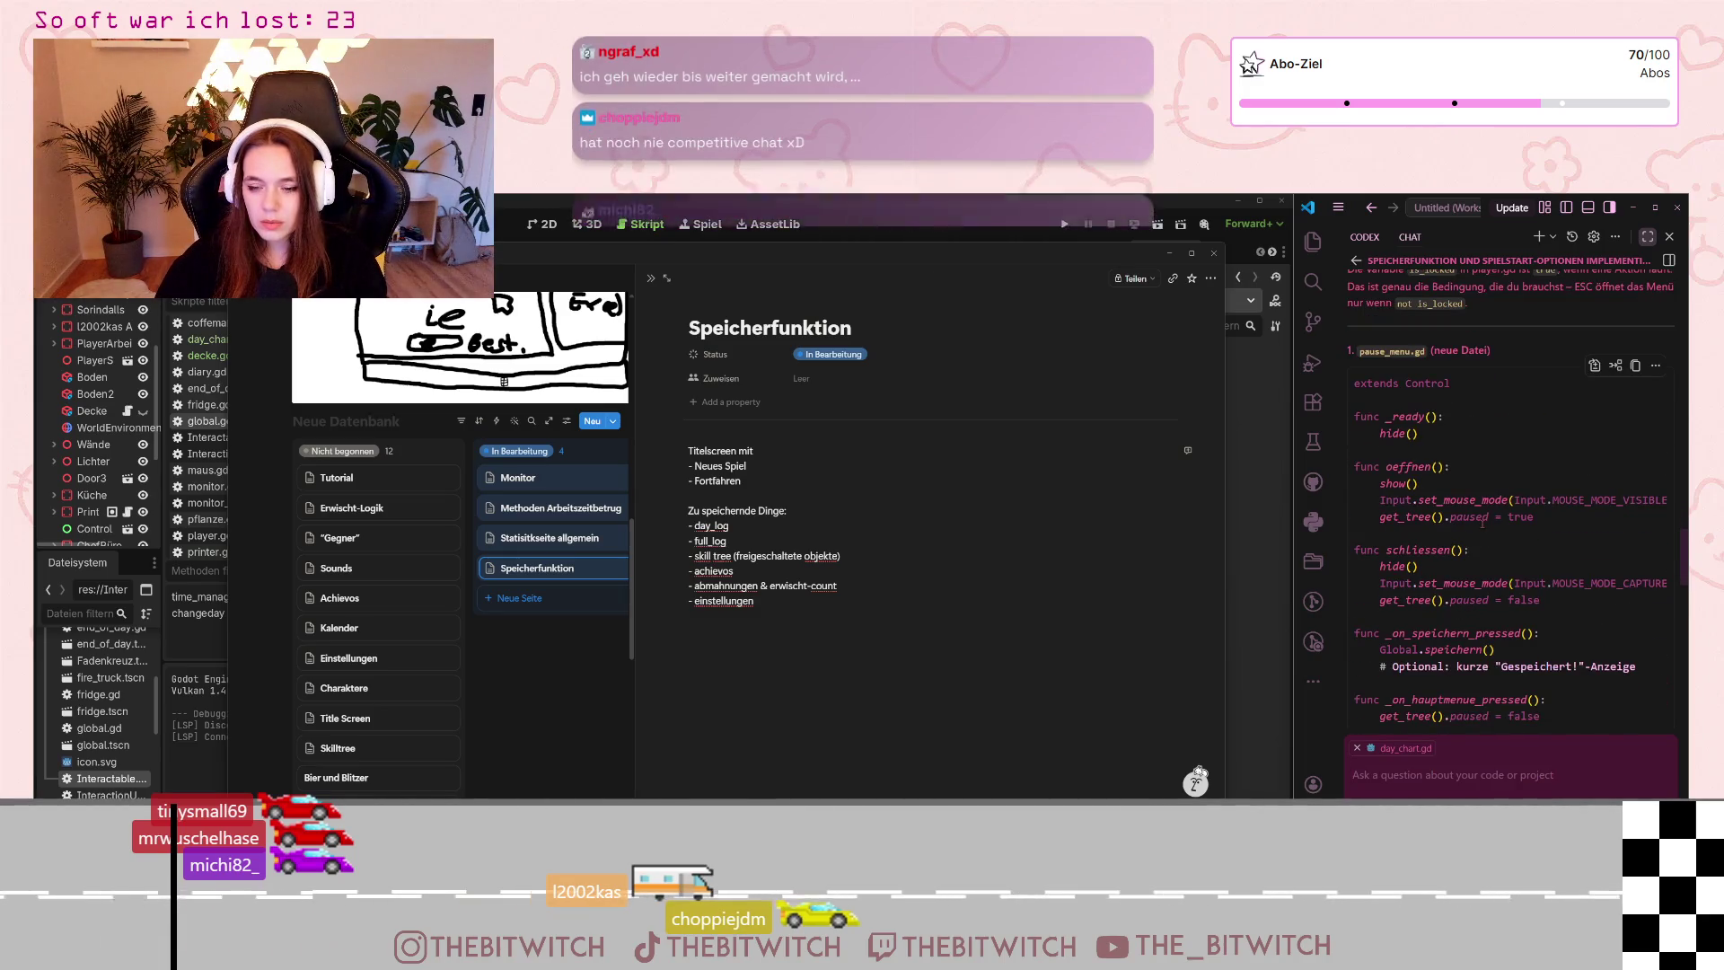
scroll(1484, 526, down, 1)
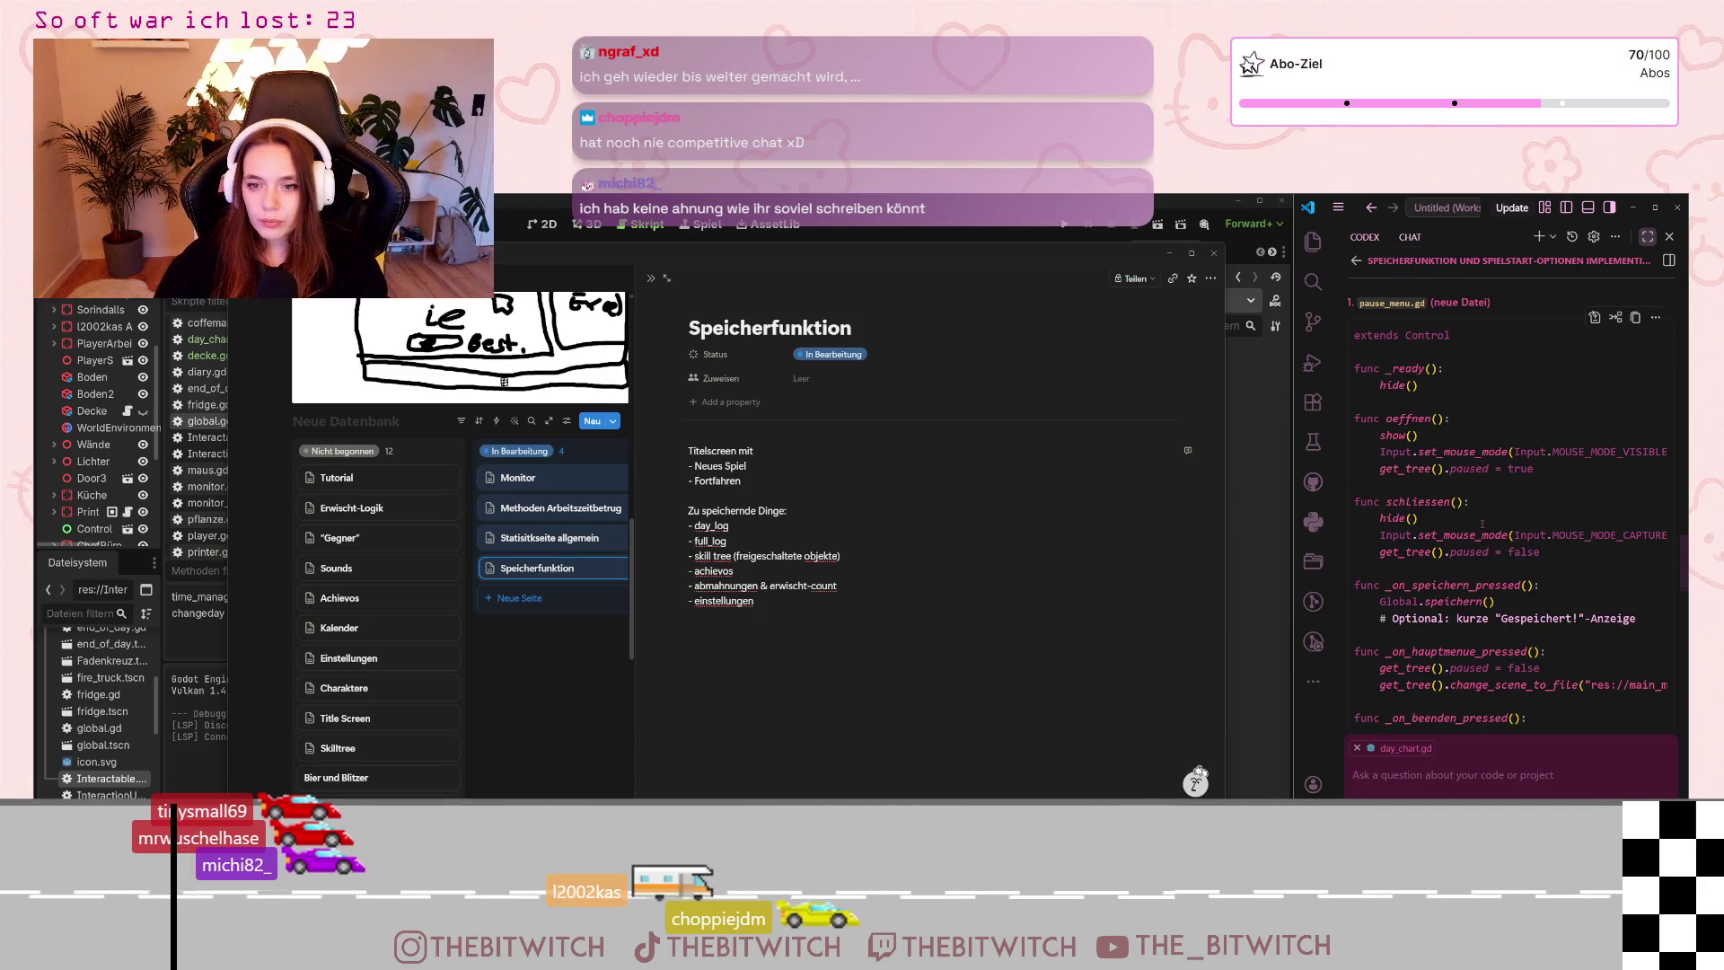
scroll(1483, 523, down, 2)
scroll(1484, 525, down, 2)
scroll(1485, 528, down, 3)
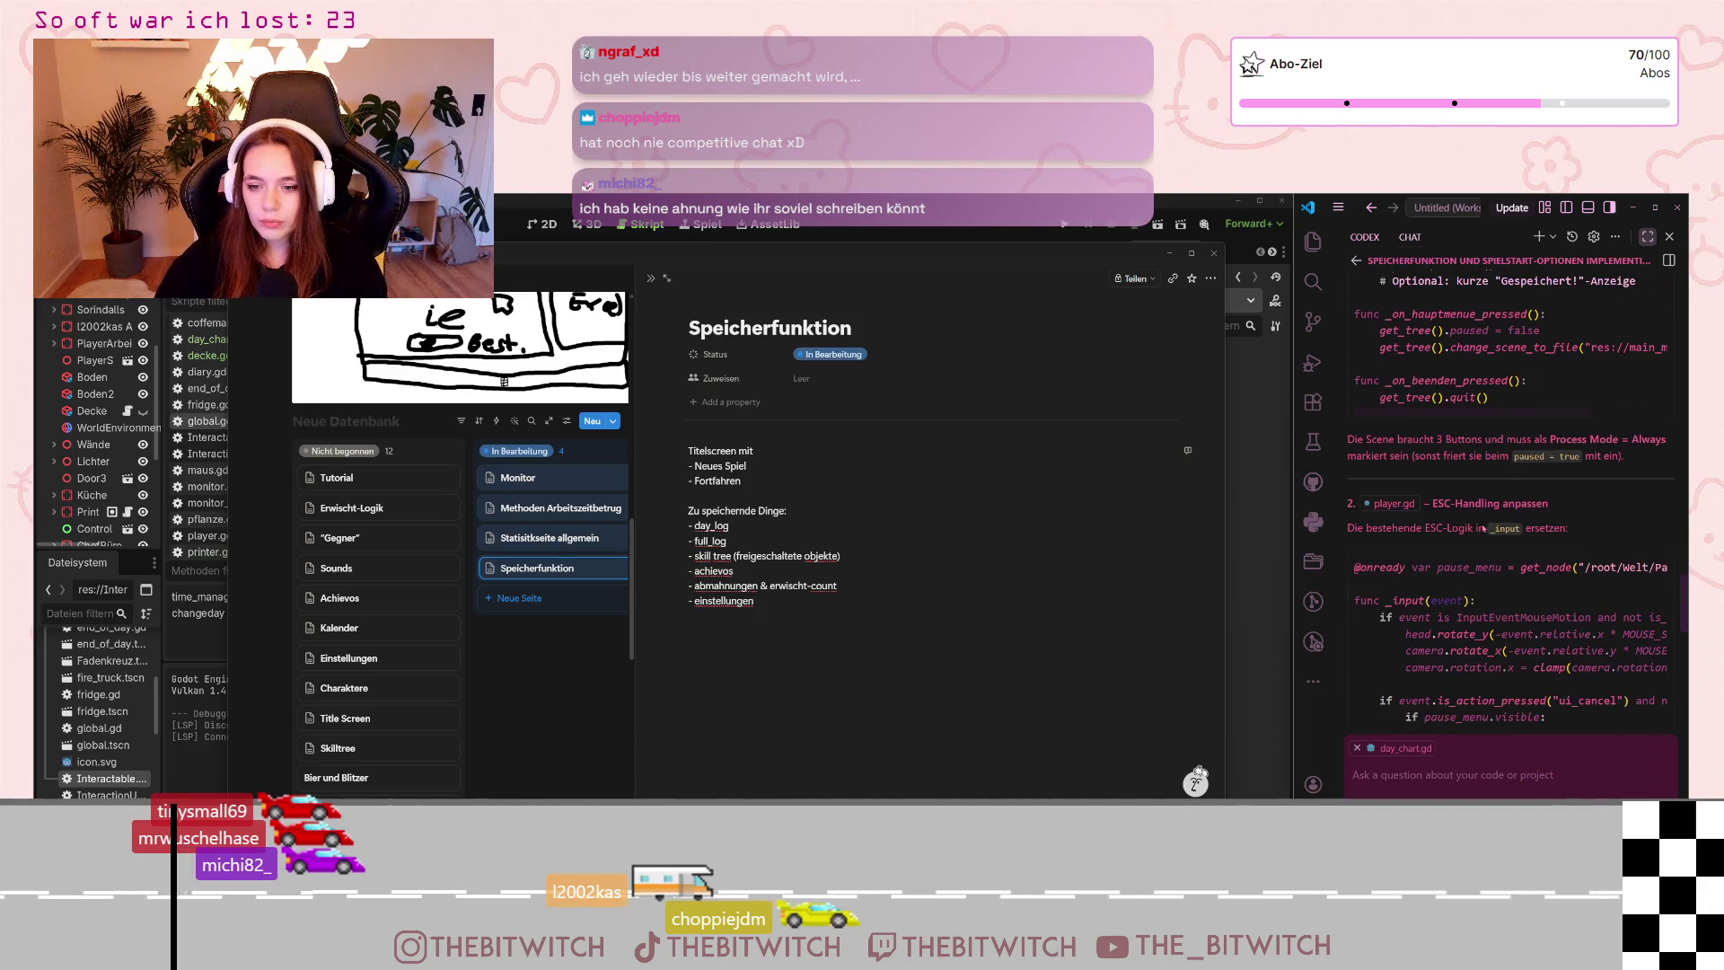
scroll(1483, 526, down, 3)
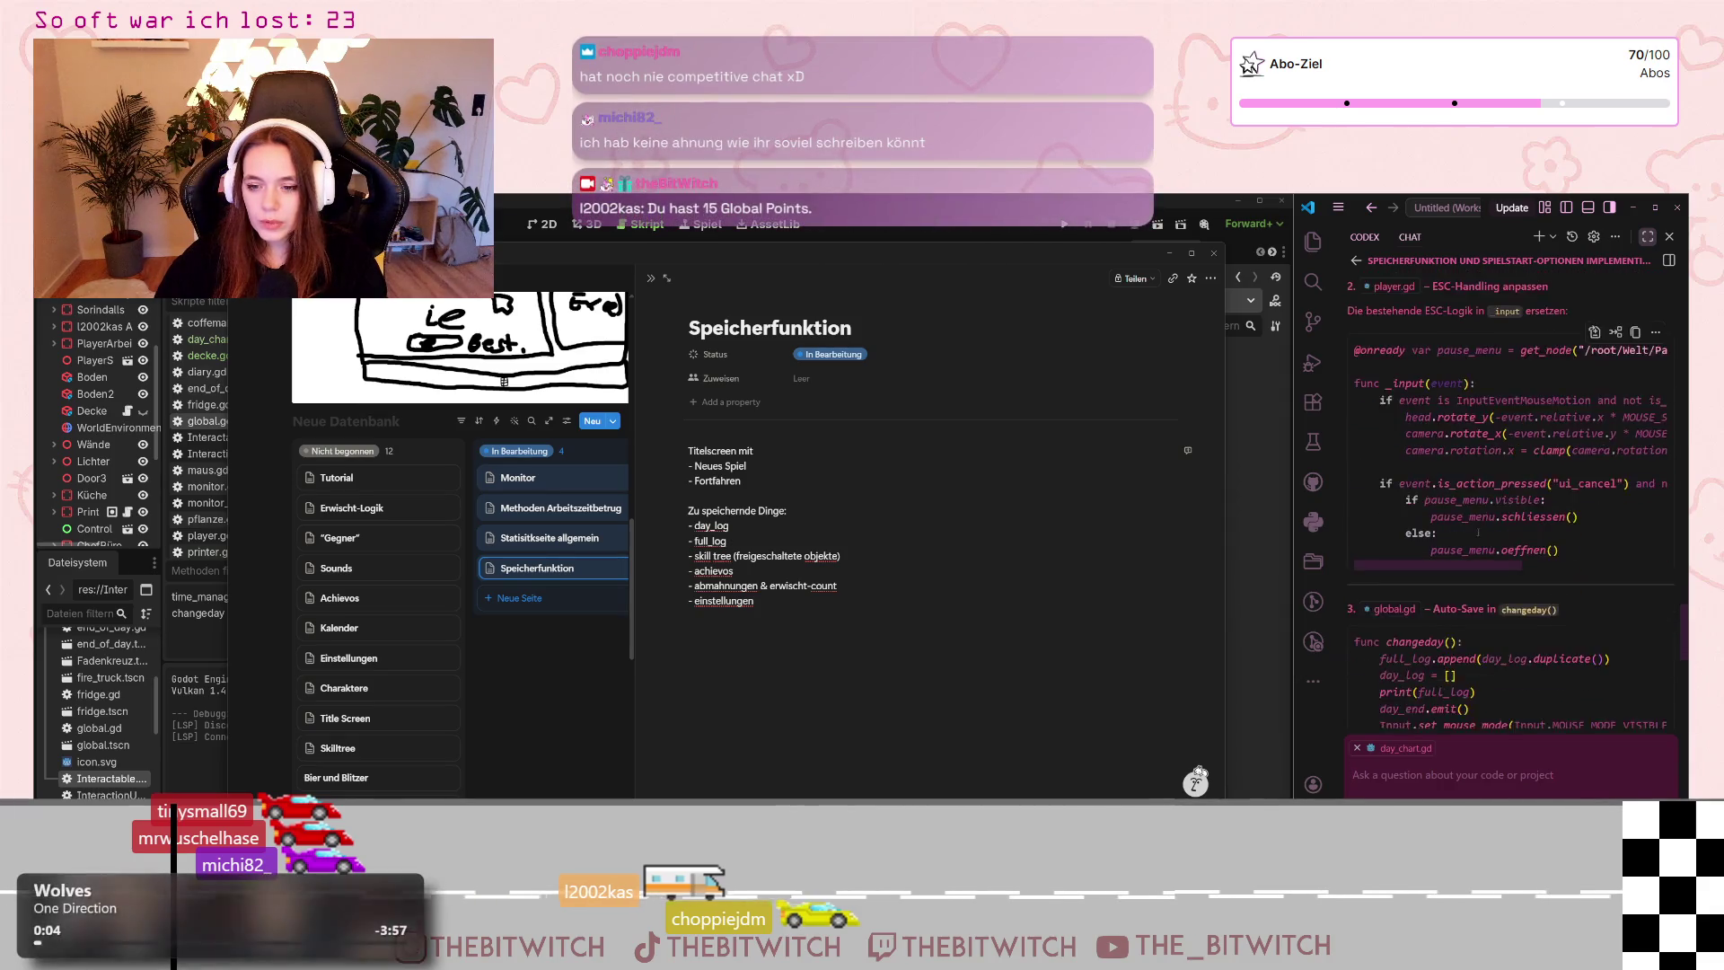
scroll(1477, 546, down, 3)
scroll(1474, 545, down, 2)
scroll(1474, 545, down, 2)
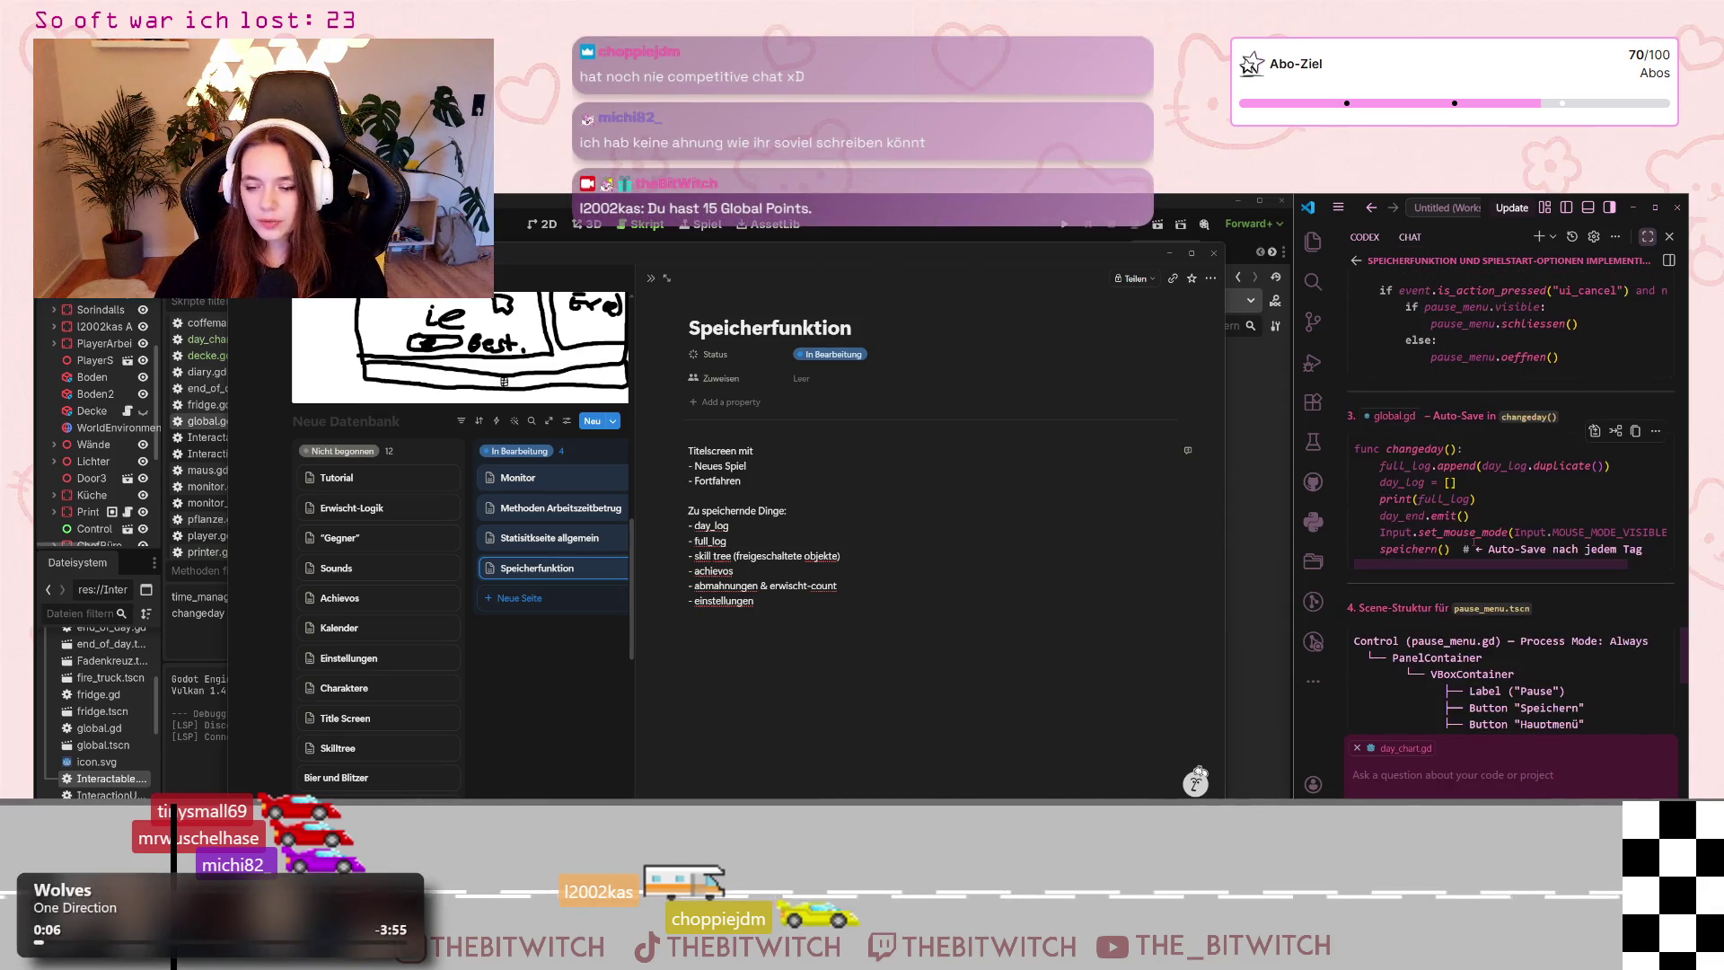
scroll(1474, 544, down, 2)
scroll(1474, 544, down, 1)
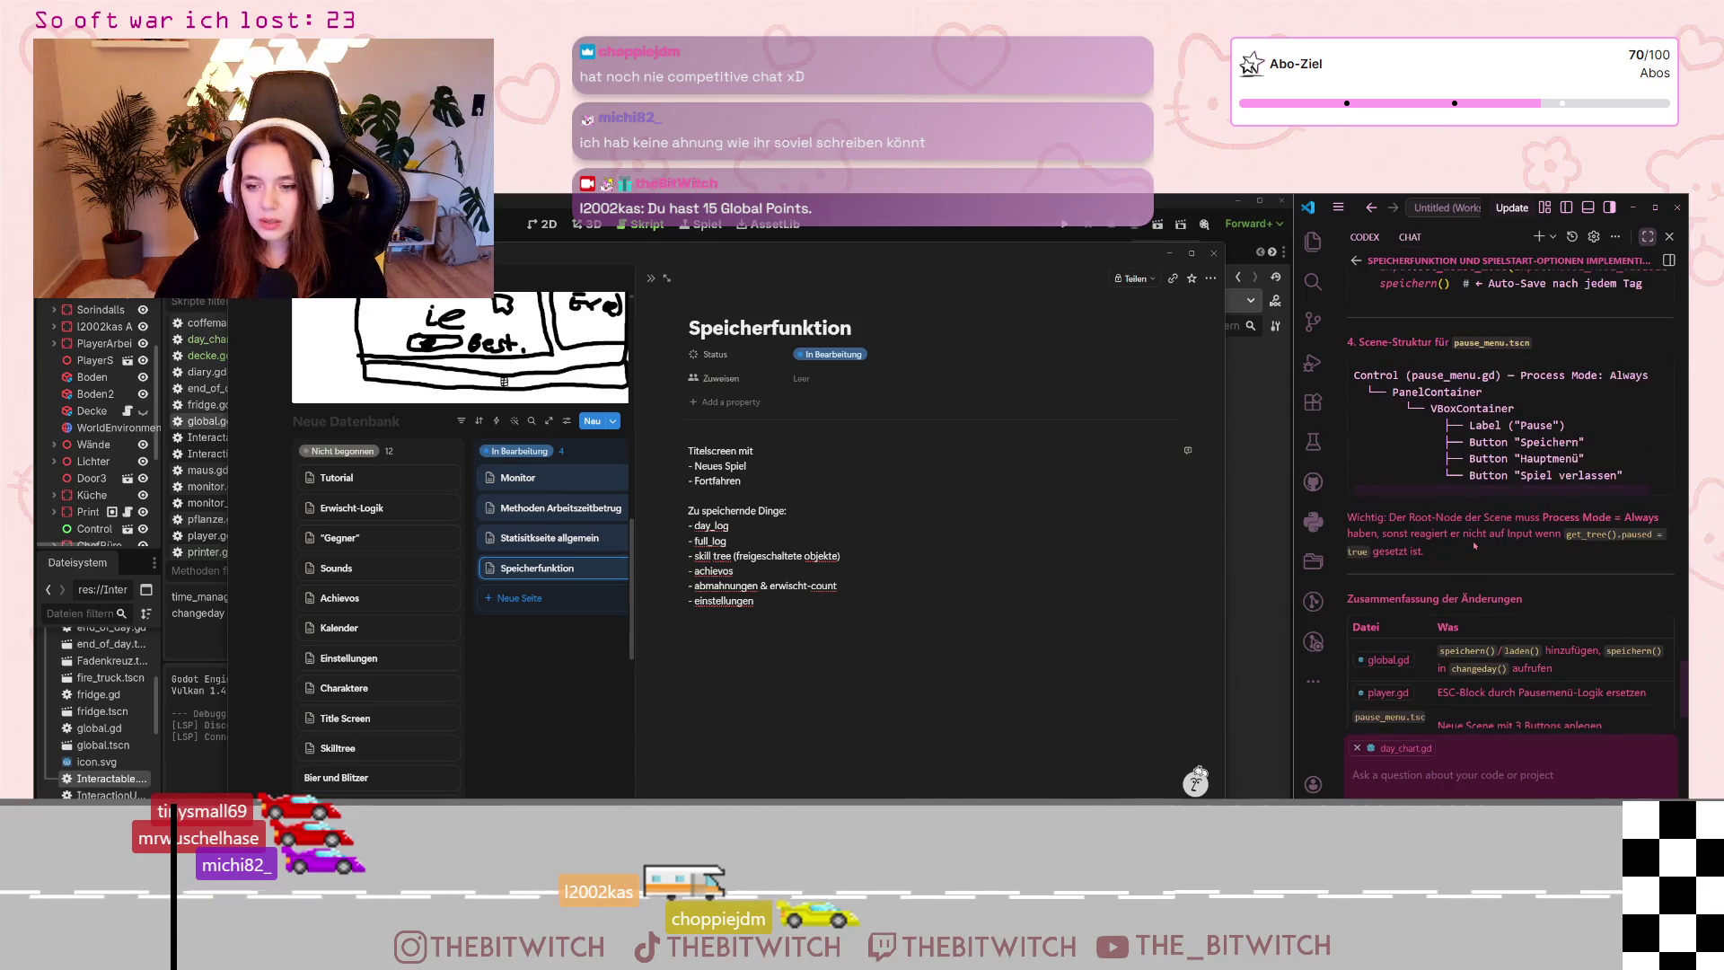
scroll(1476, 545, down, 2)
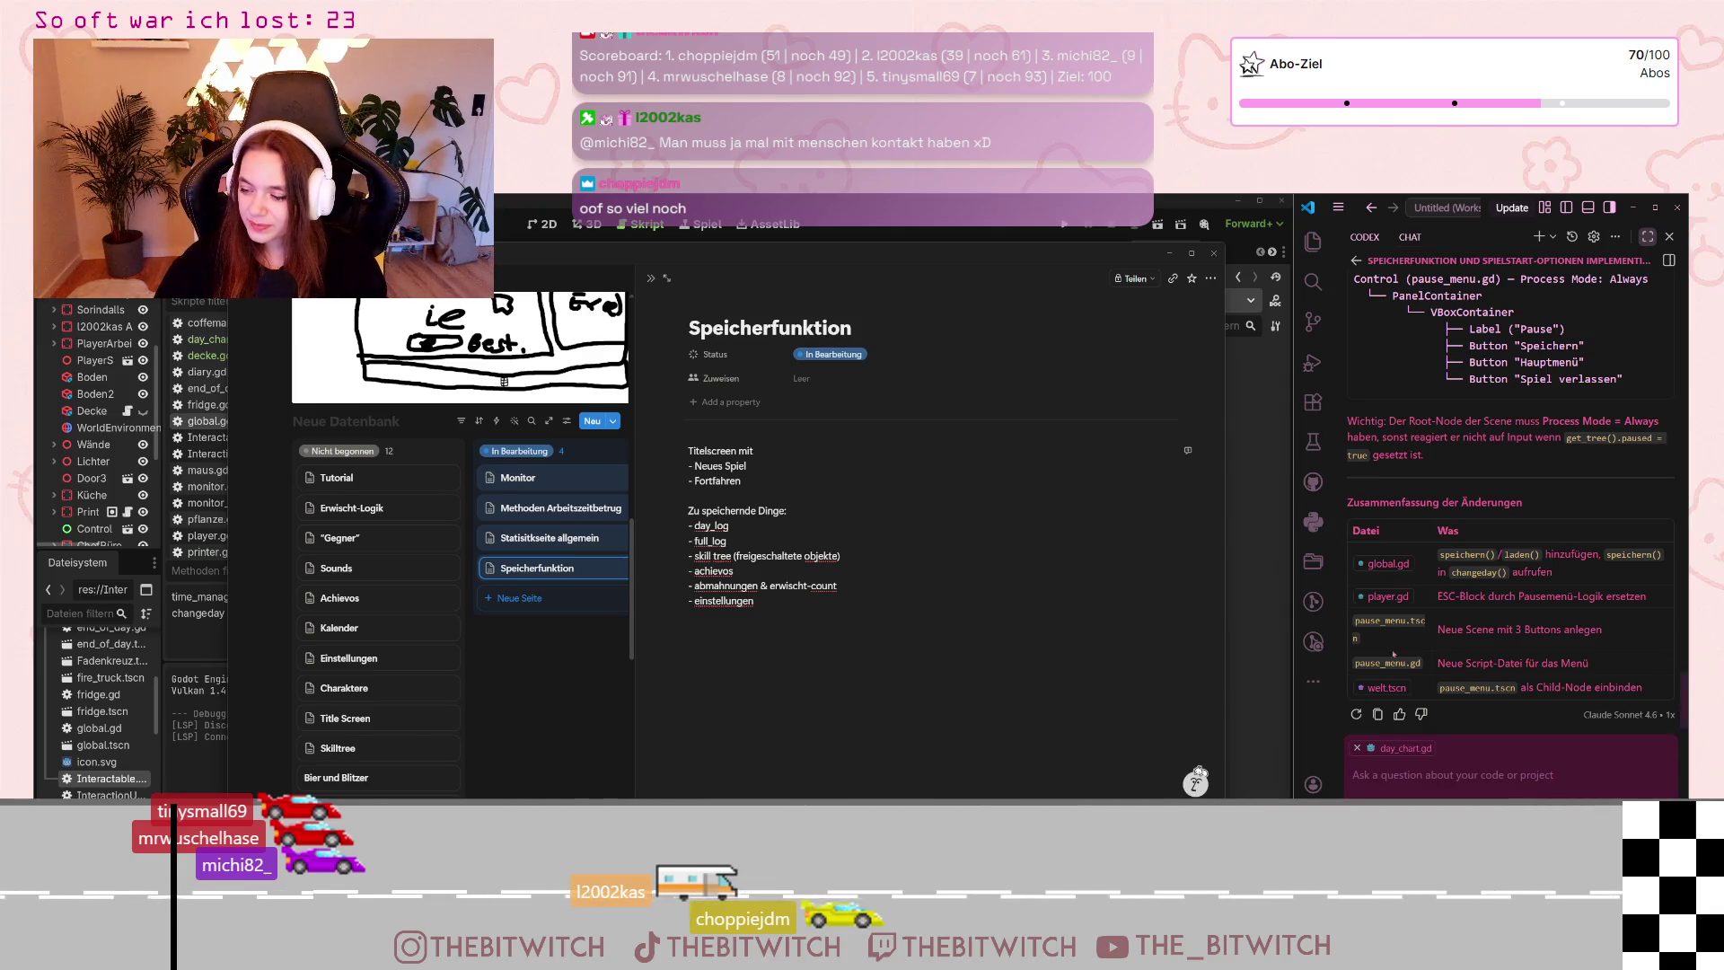
scroll(1419, 544, up, 2)
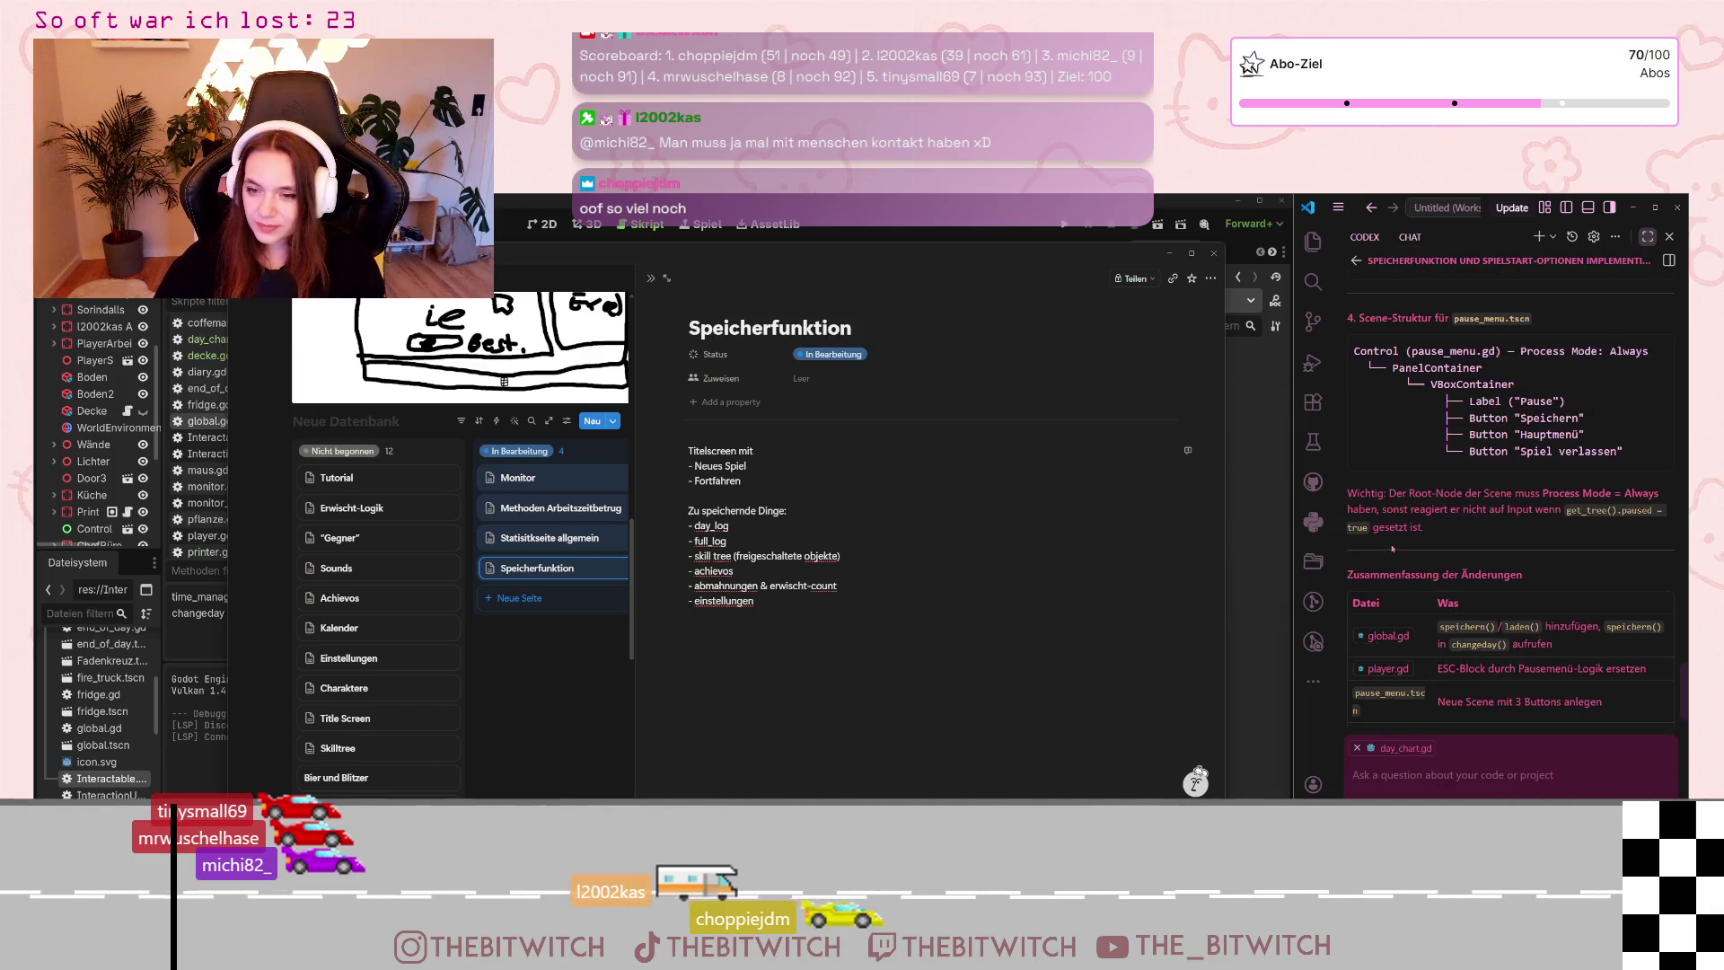
scroll(1419, 545, up, 2)
scroll(1420, 544, up, 2)
scroll(1419, 544, up, 2)
scroll(1417, 545, up, 2)
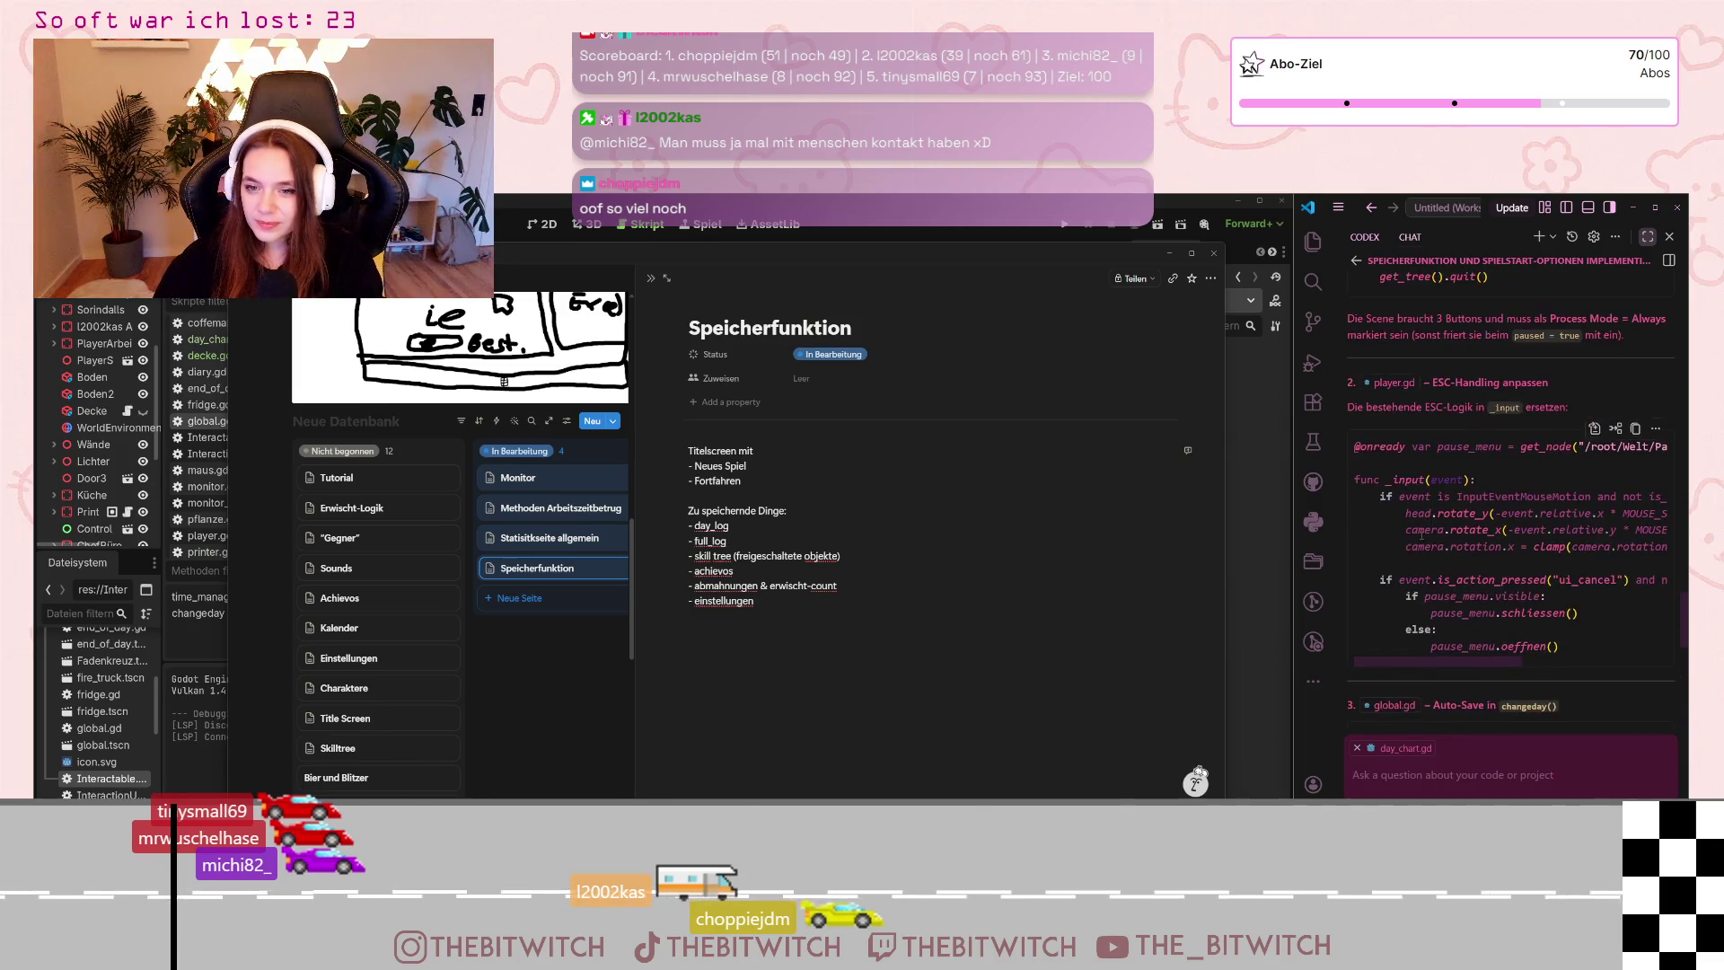
scroll(1420, 536, up, 1)
scroll(1427, 523, up, 2)
scroll(1434, 506, up, 2)
scroll(1434, 505, up, 2)
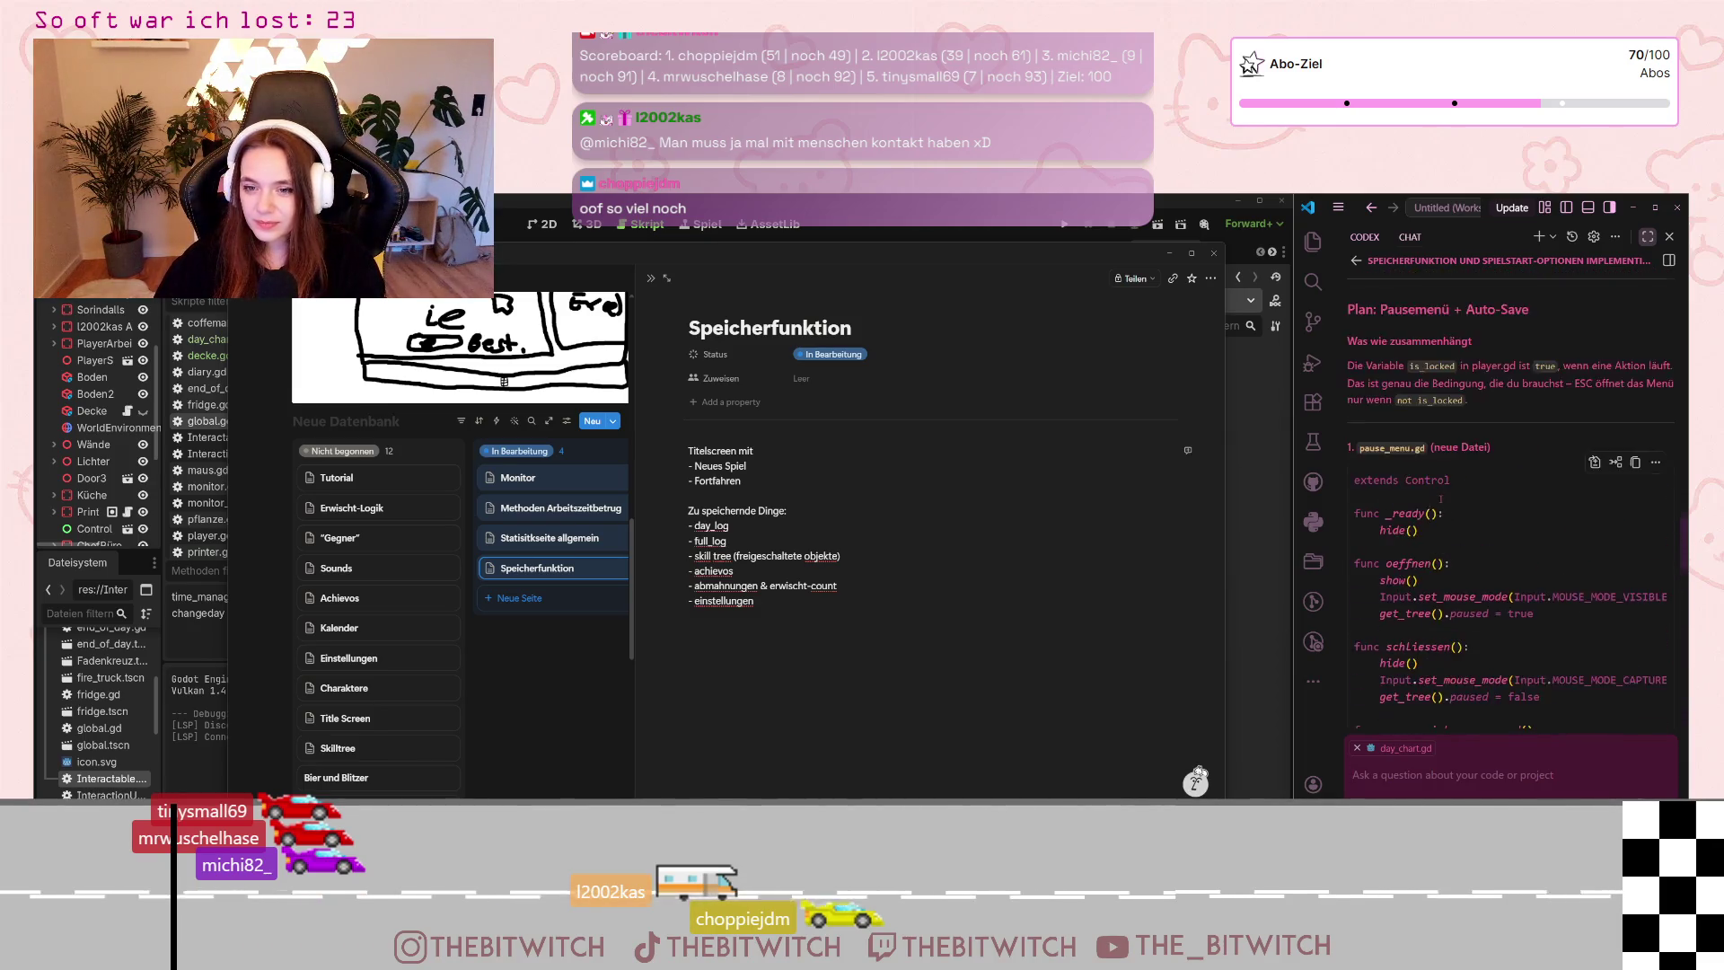
scroll(1439, 505, up, 2)
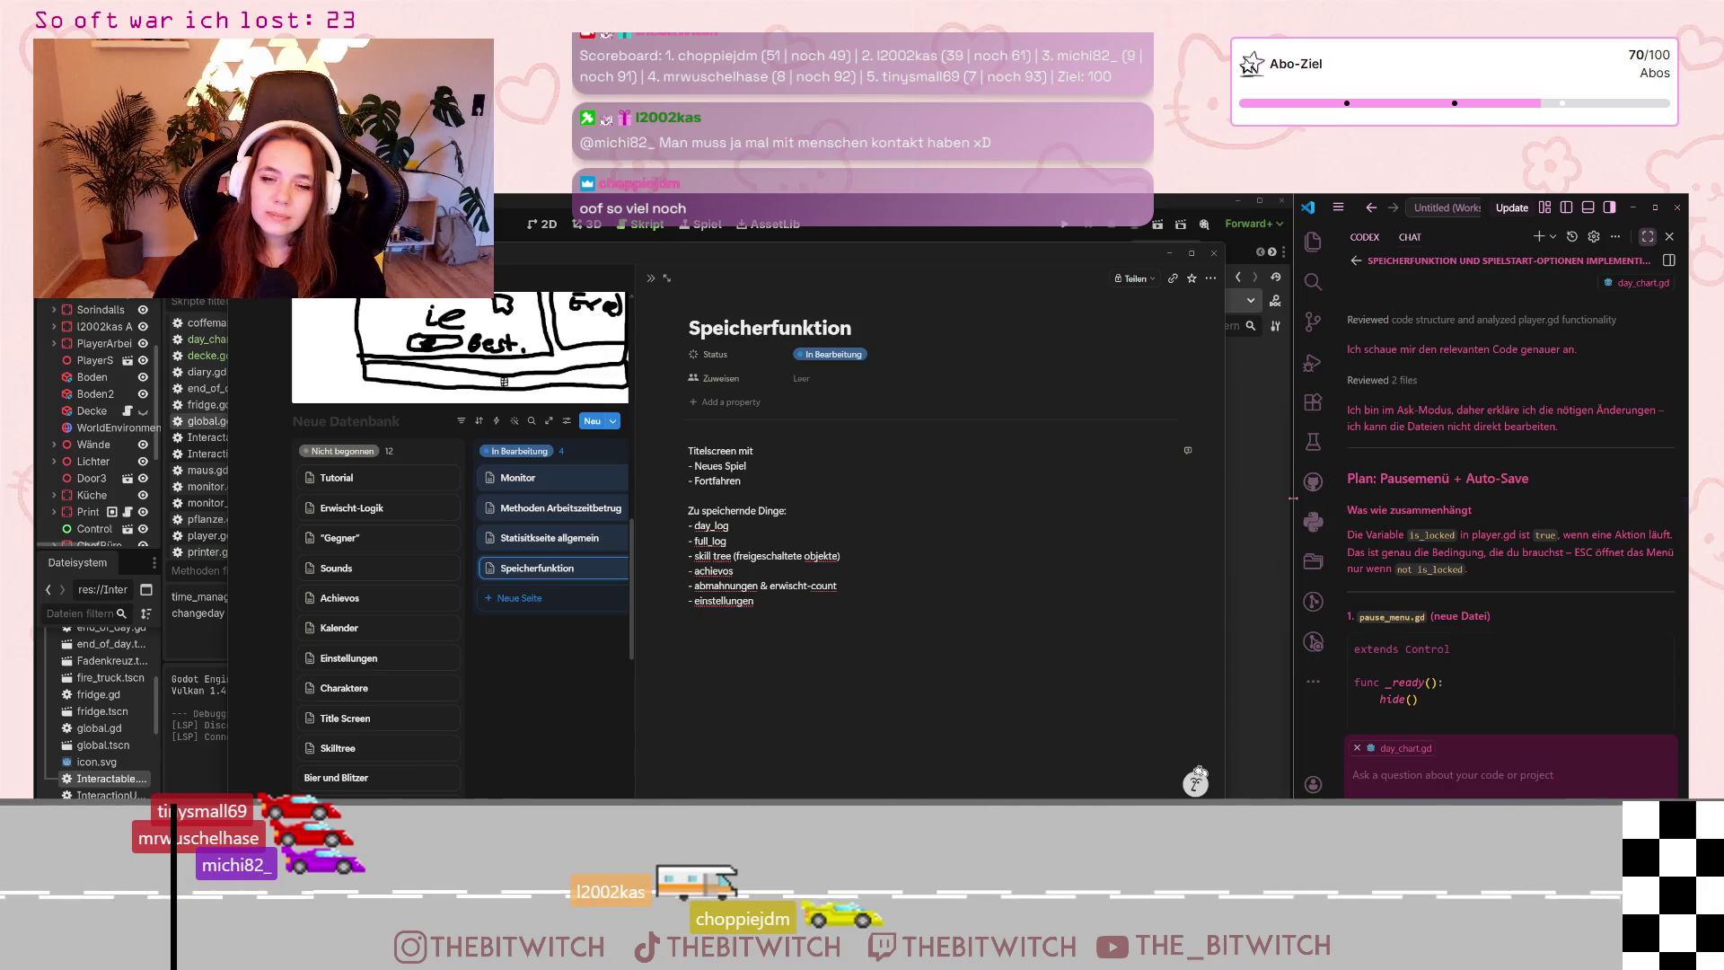
Switch away from the Notion notes so Godot's global.gd shows beside the chat
key(alt+Tab)
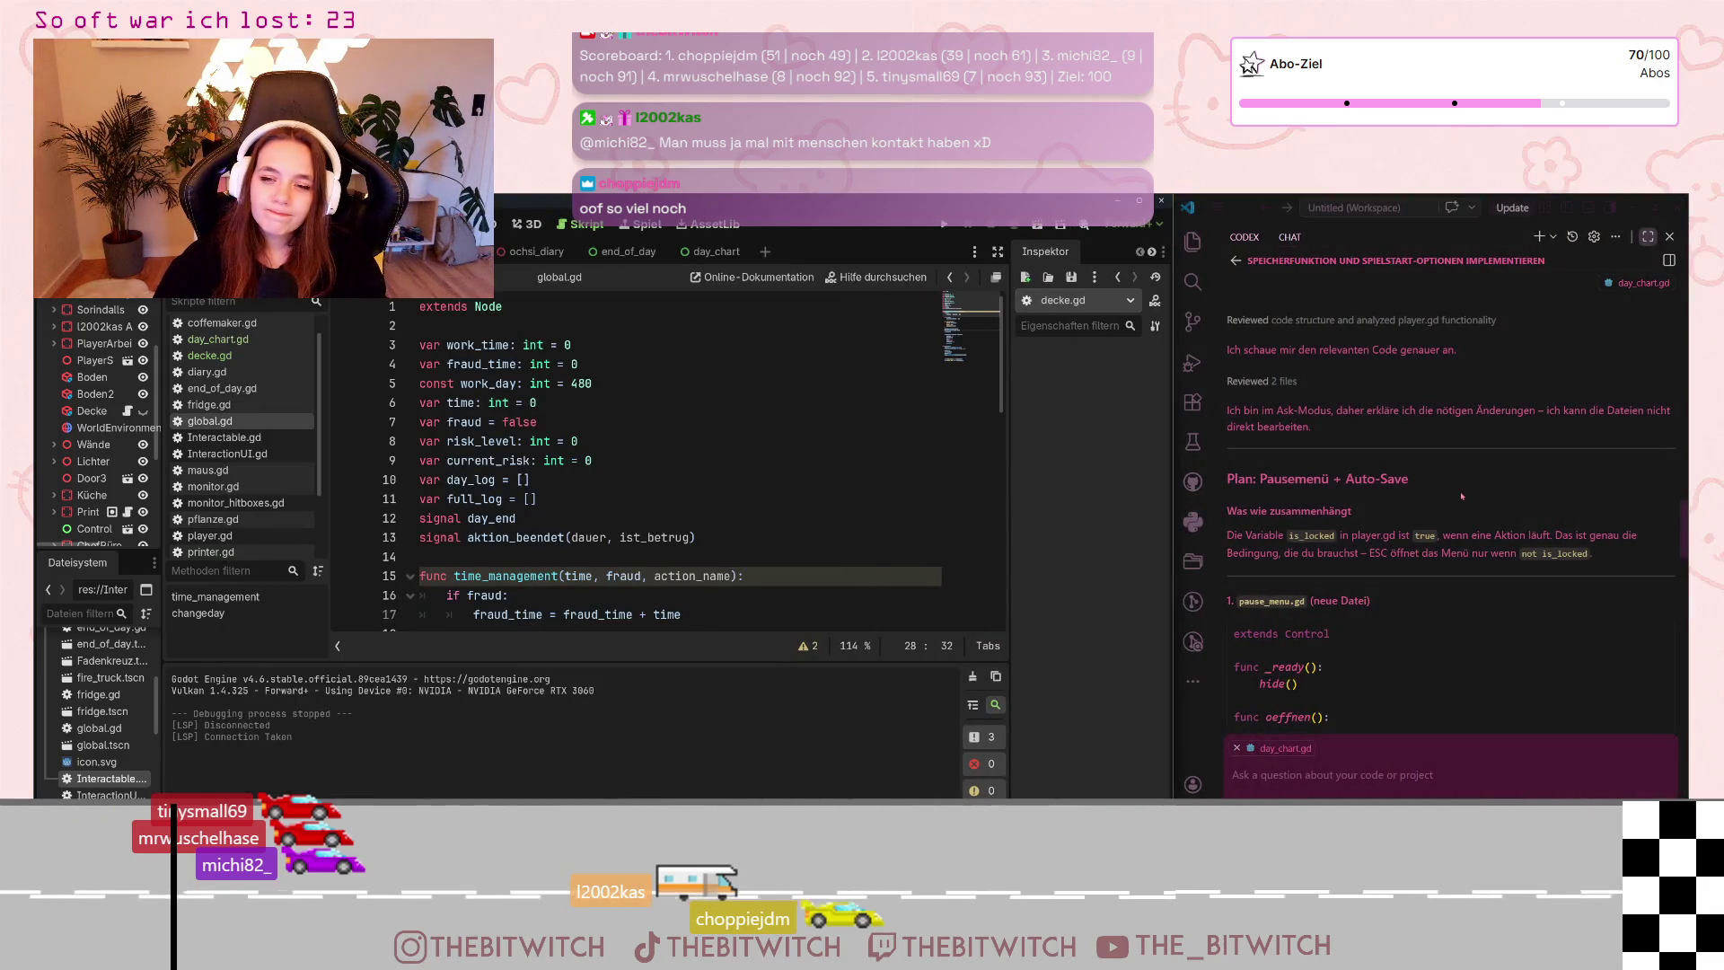
scroll(1460, 499, down, 3)
scroll(1441, 525, down, 3)
scroll(1425, 559, down, 3)
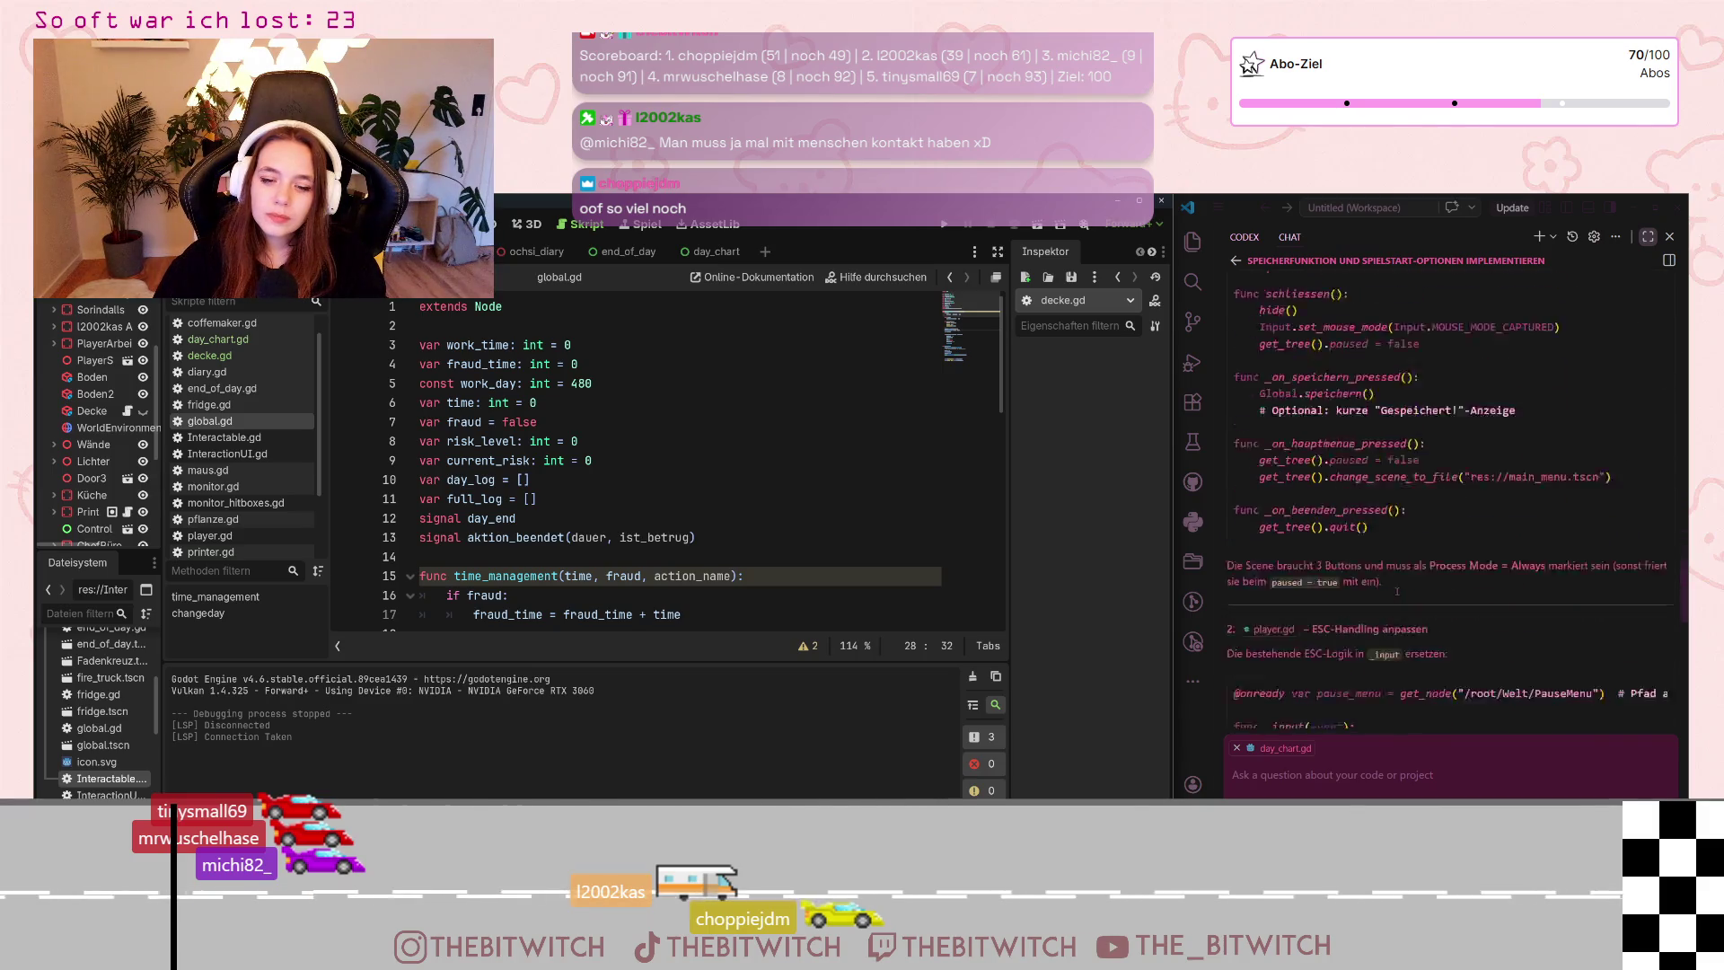
scroll(1405, 589, down, 3)
scroll(1405, 592, down, 3)
scroll(1404, 593, down, 3)
scroll(1404, 589, down, 2)
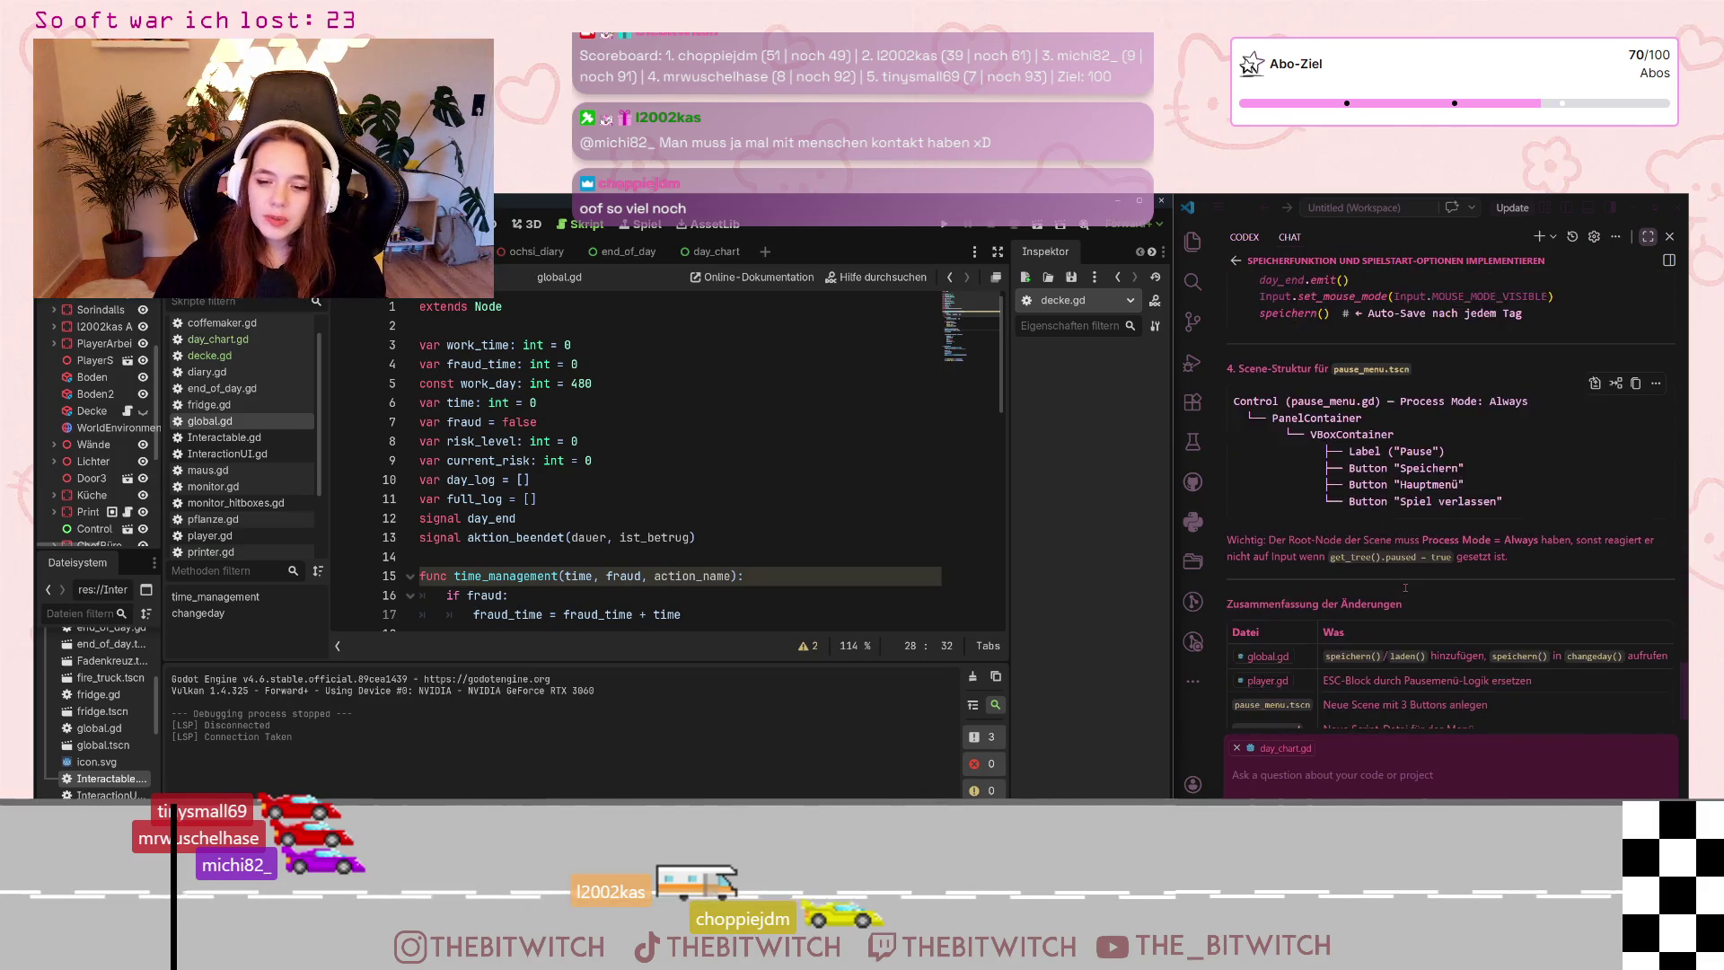
scroll(1405, 589, down, 3)
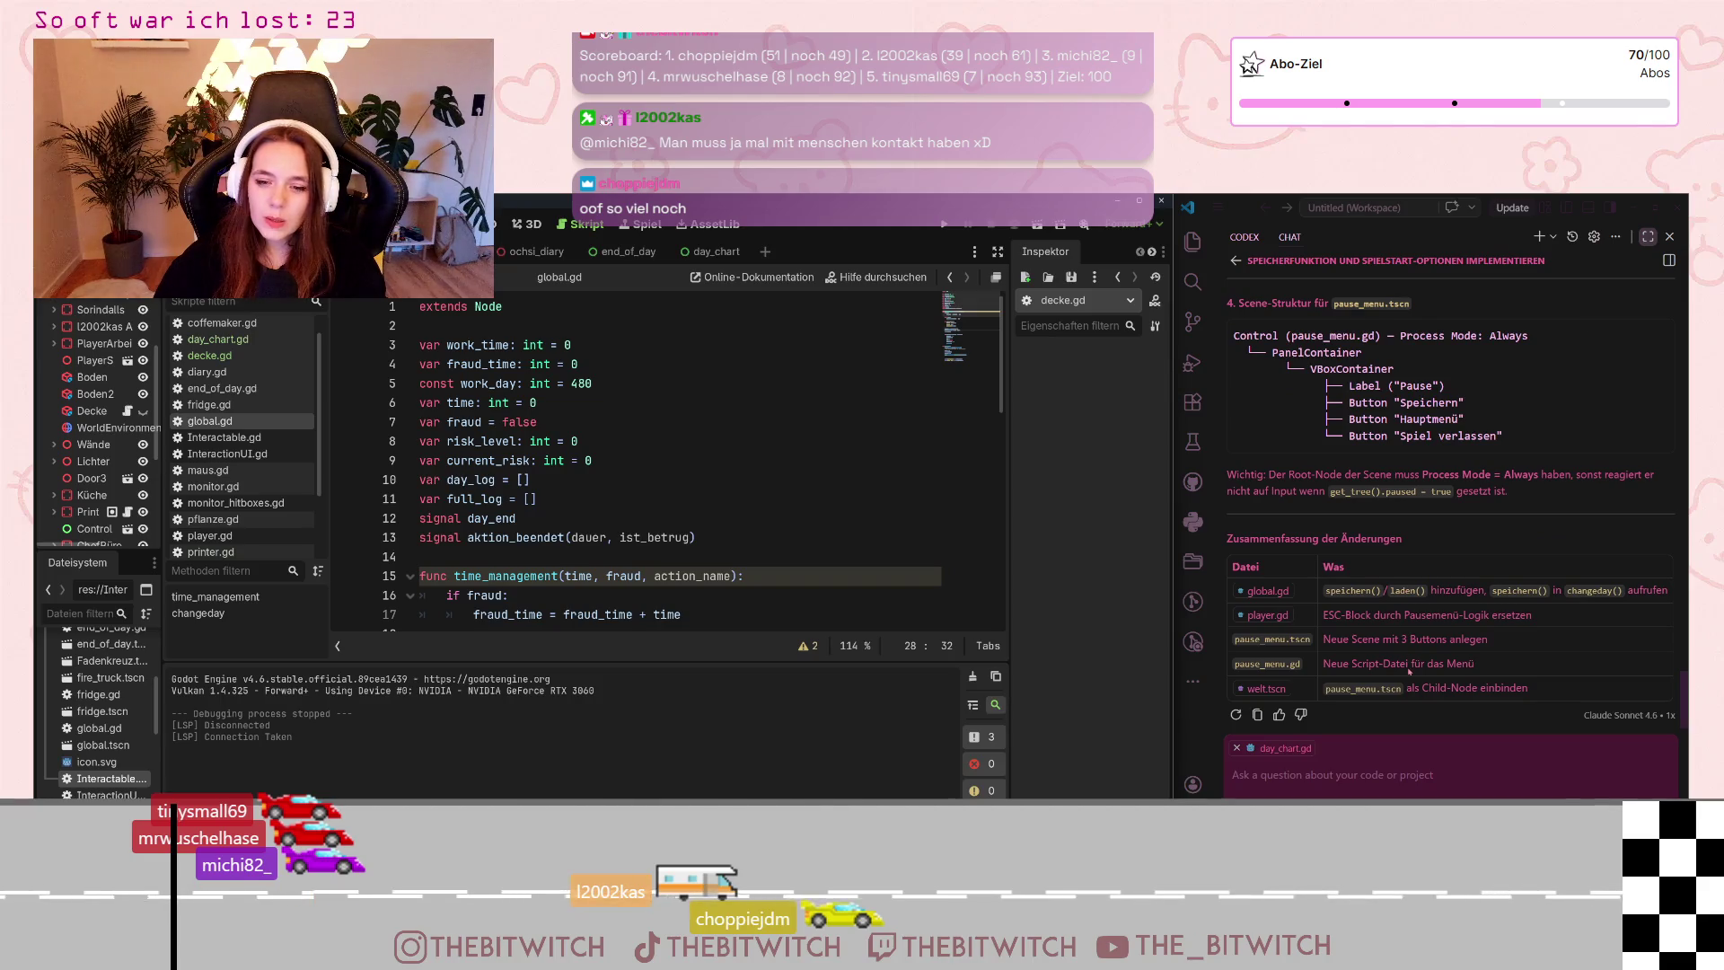
Ask the assistant whether saving should live in global.gd or its own scene, and send it
click(1313, 775)
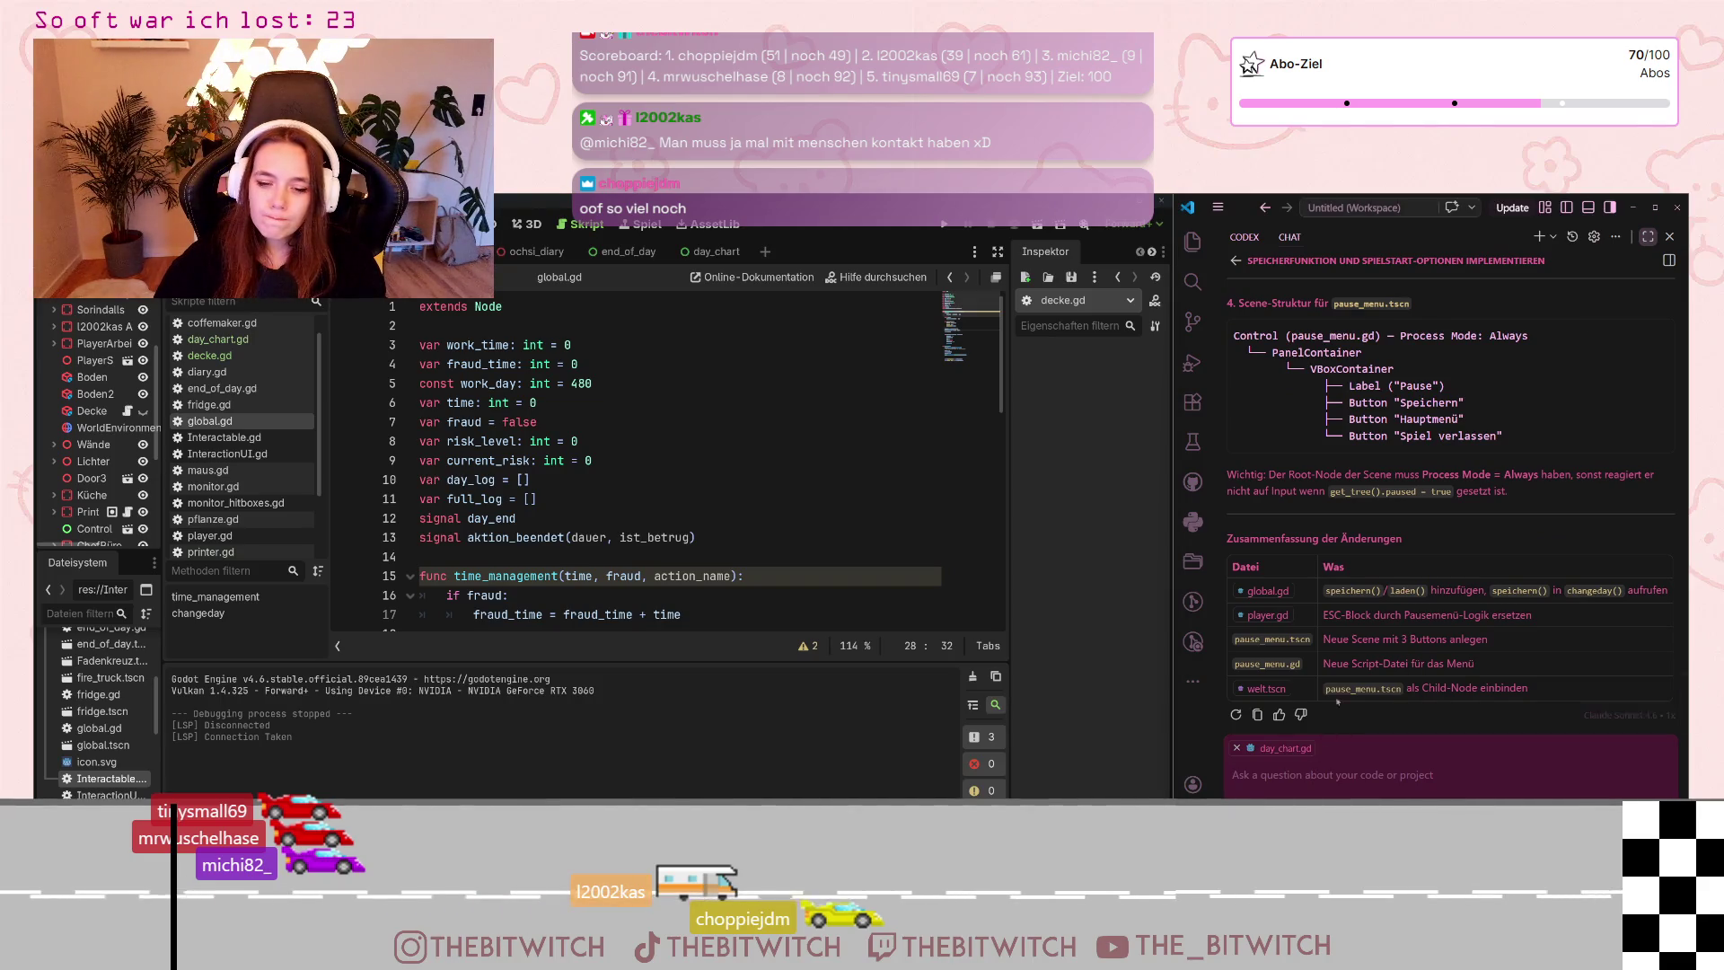
text(ist)
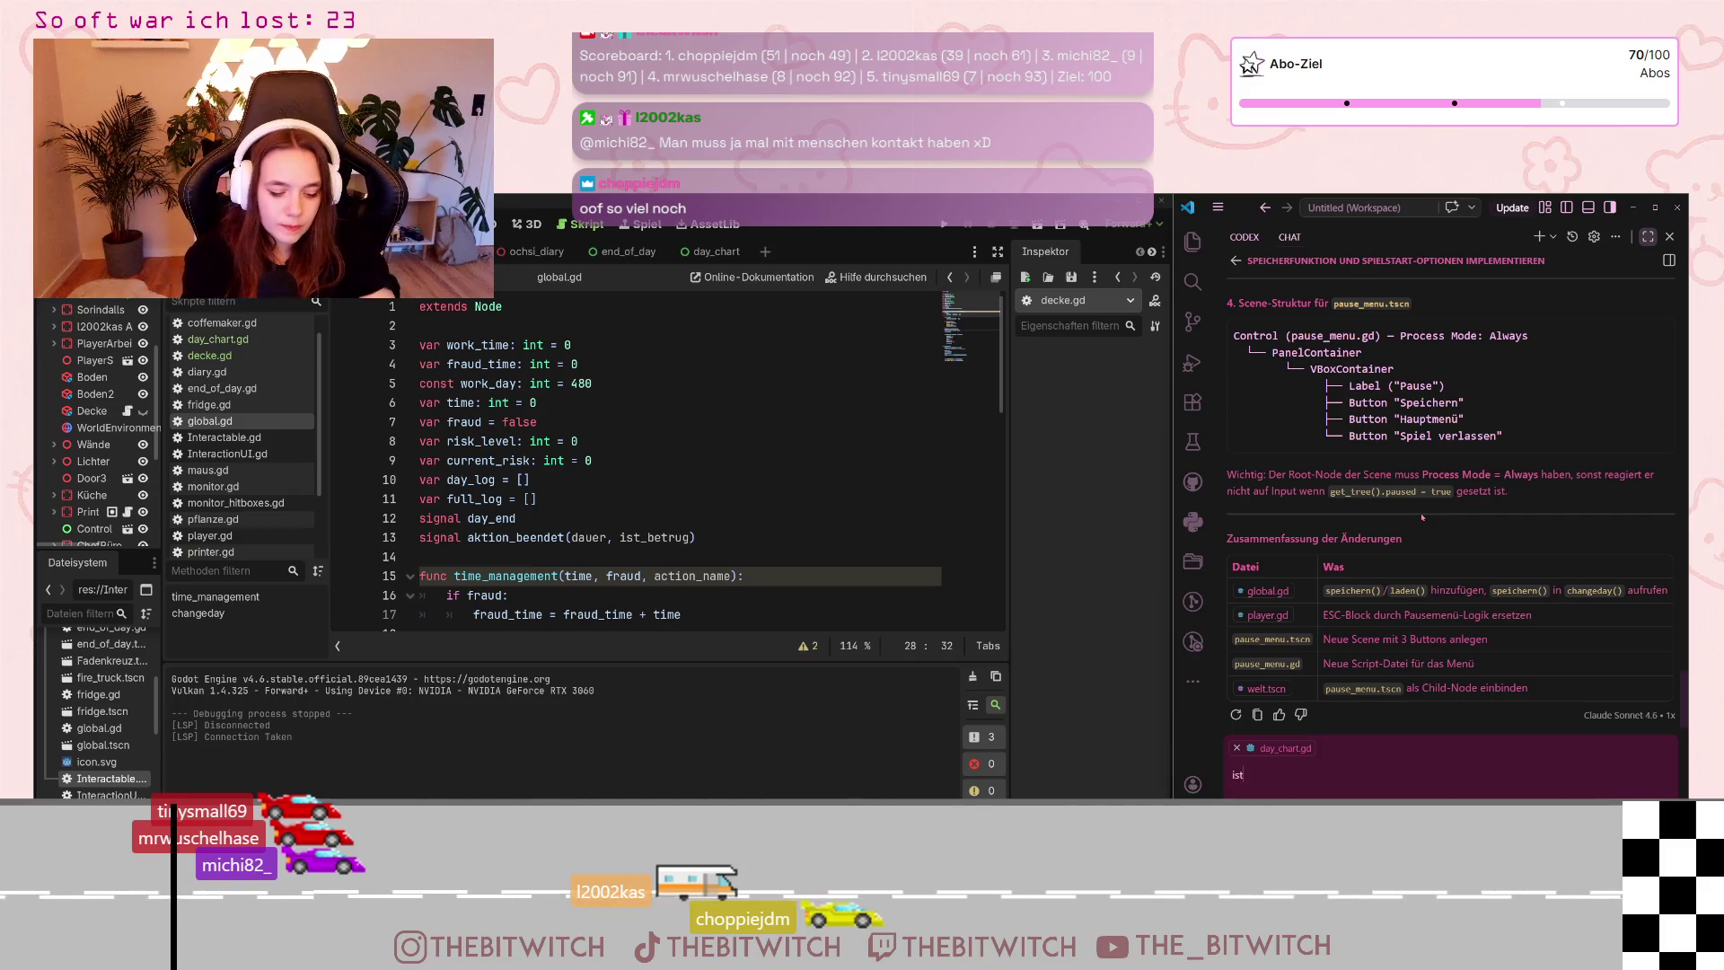
text( das klug, da)
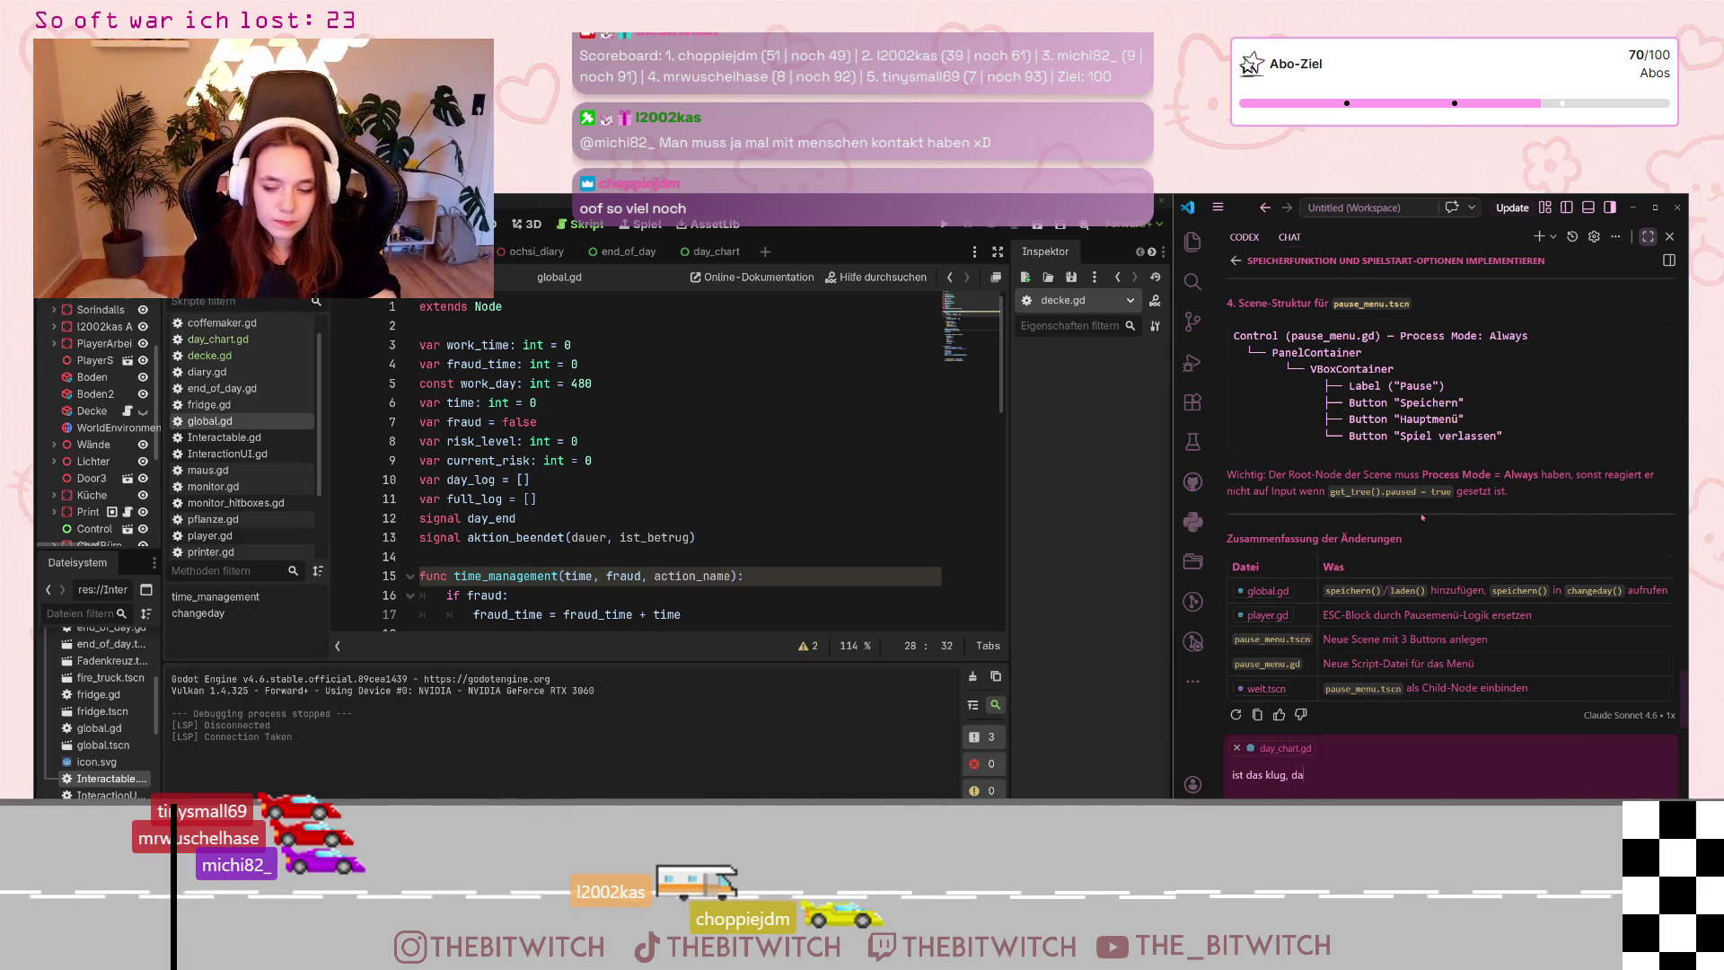
text(s über globa)
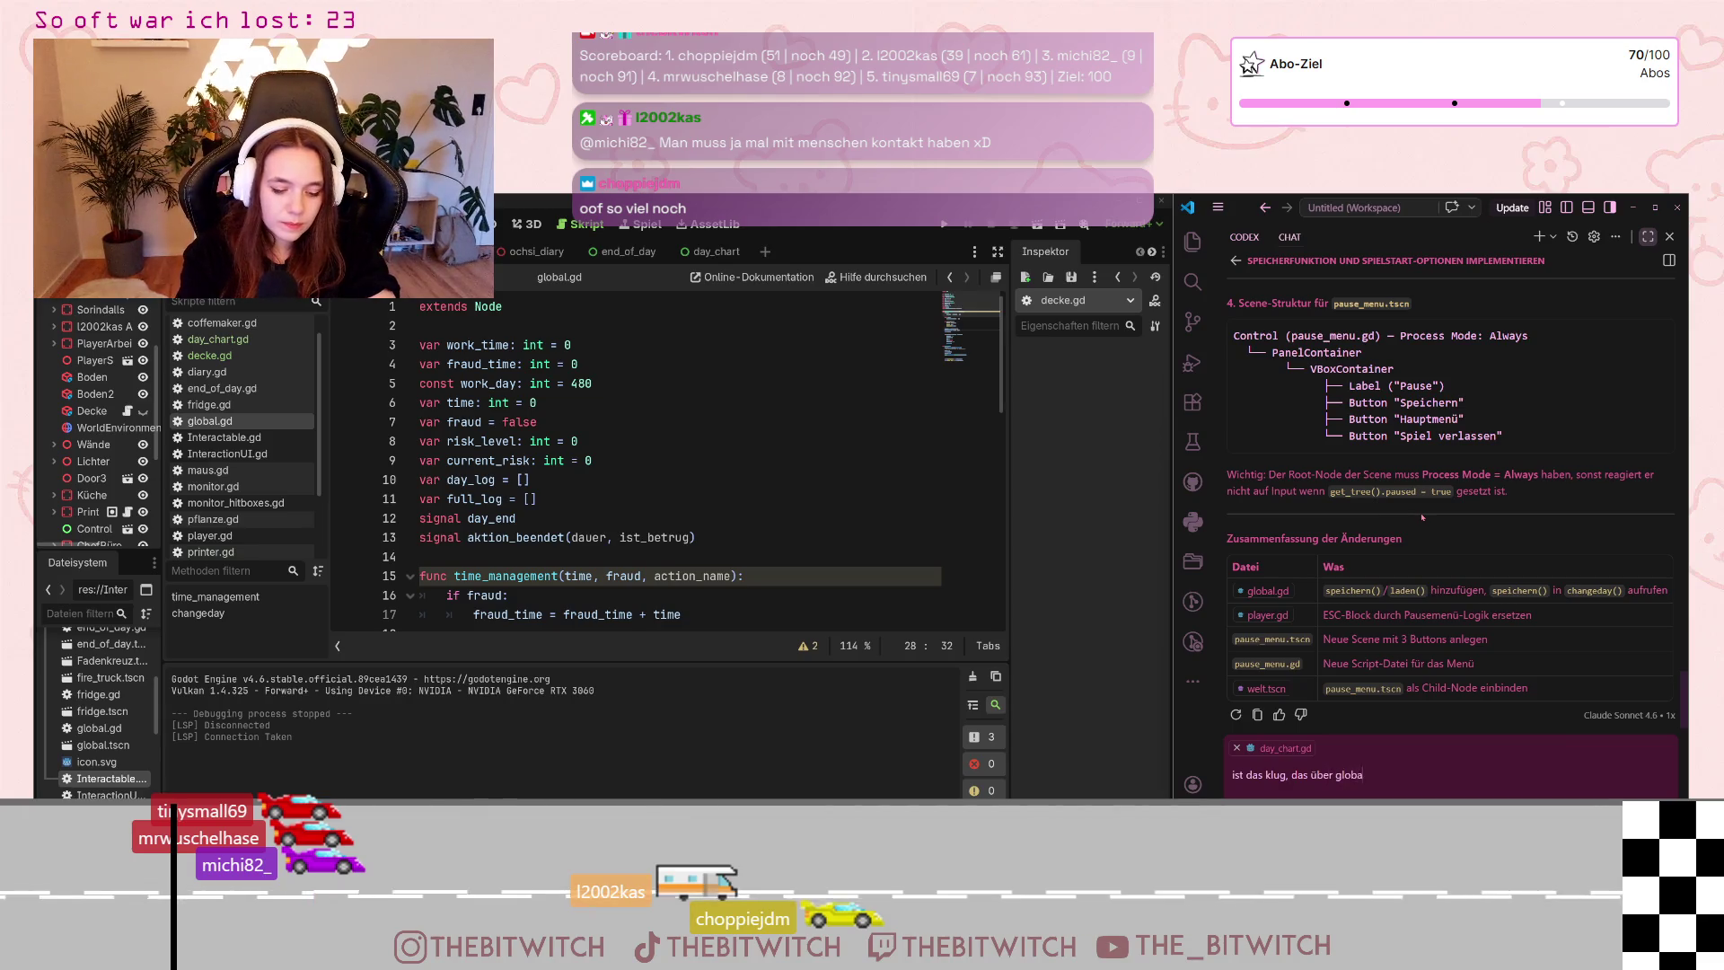
text(l zu machen o)
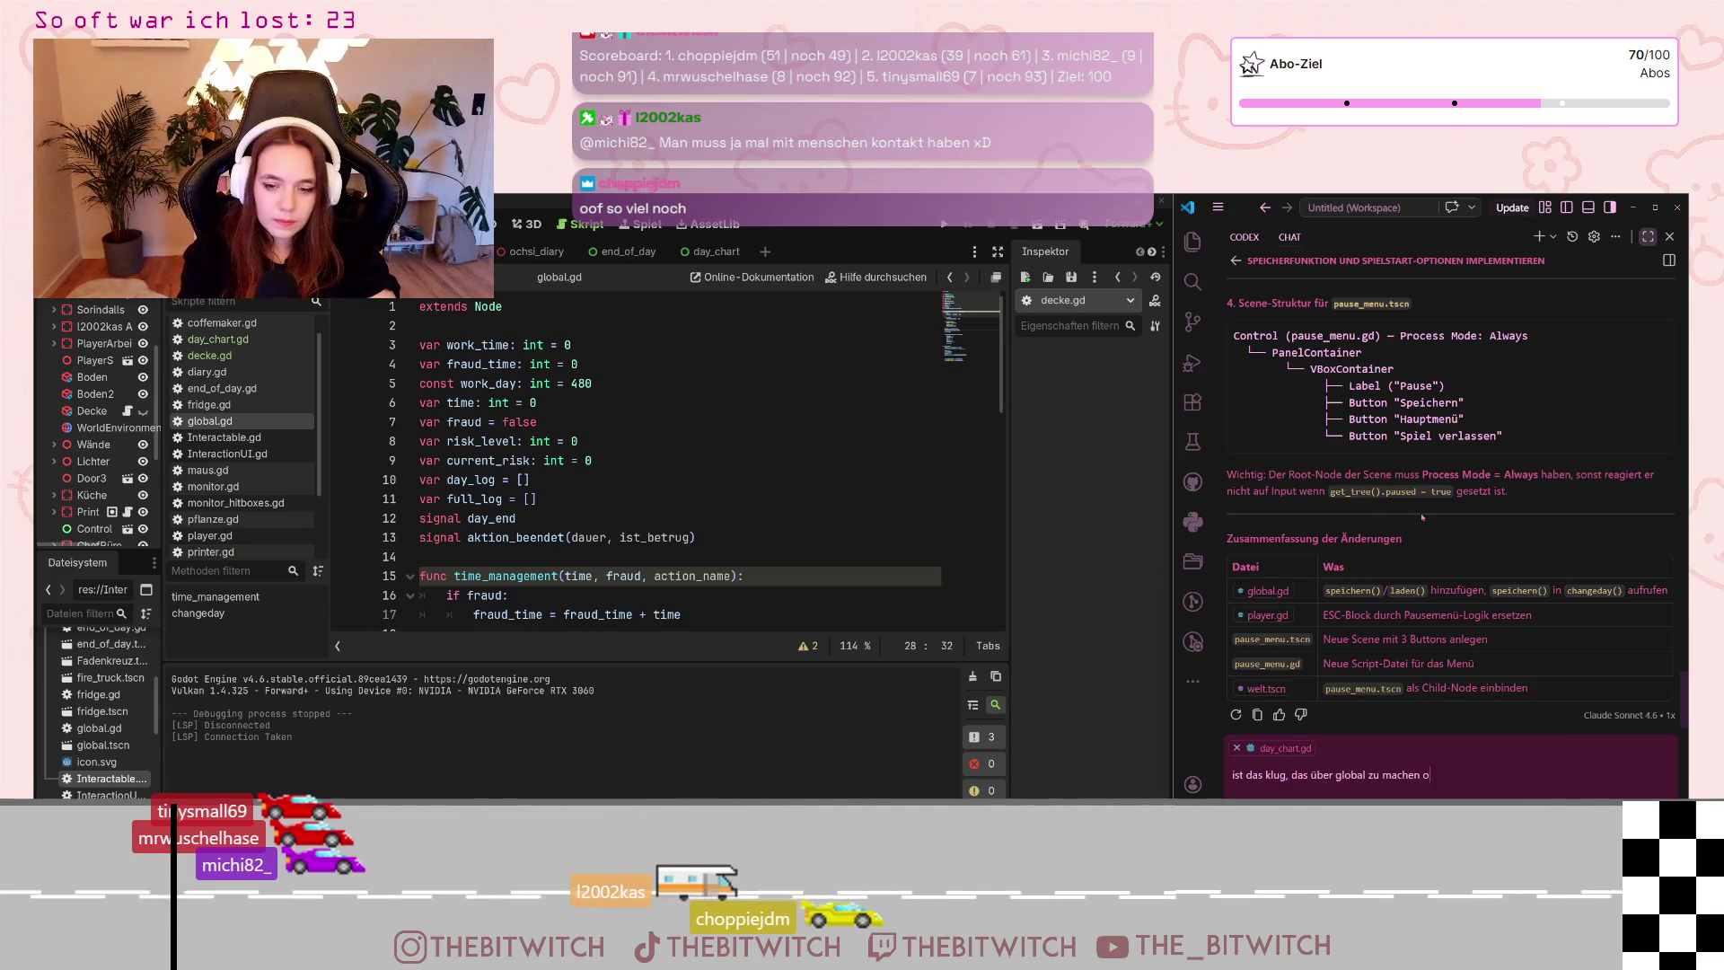
text(der sollte da nic)
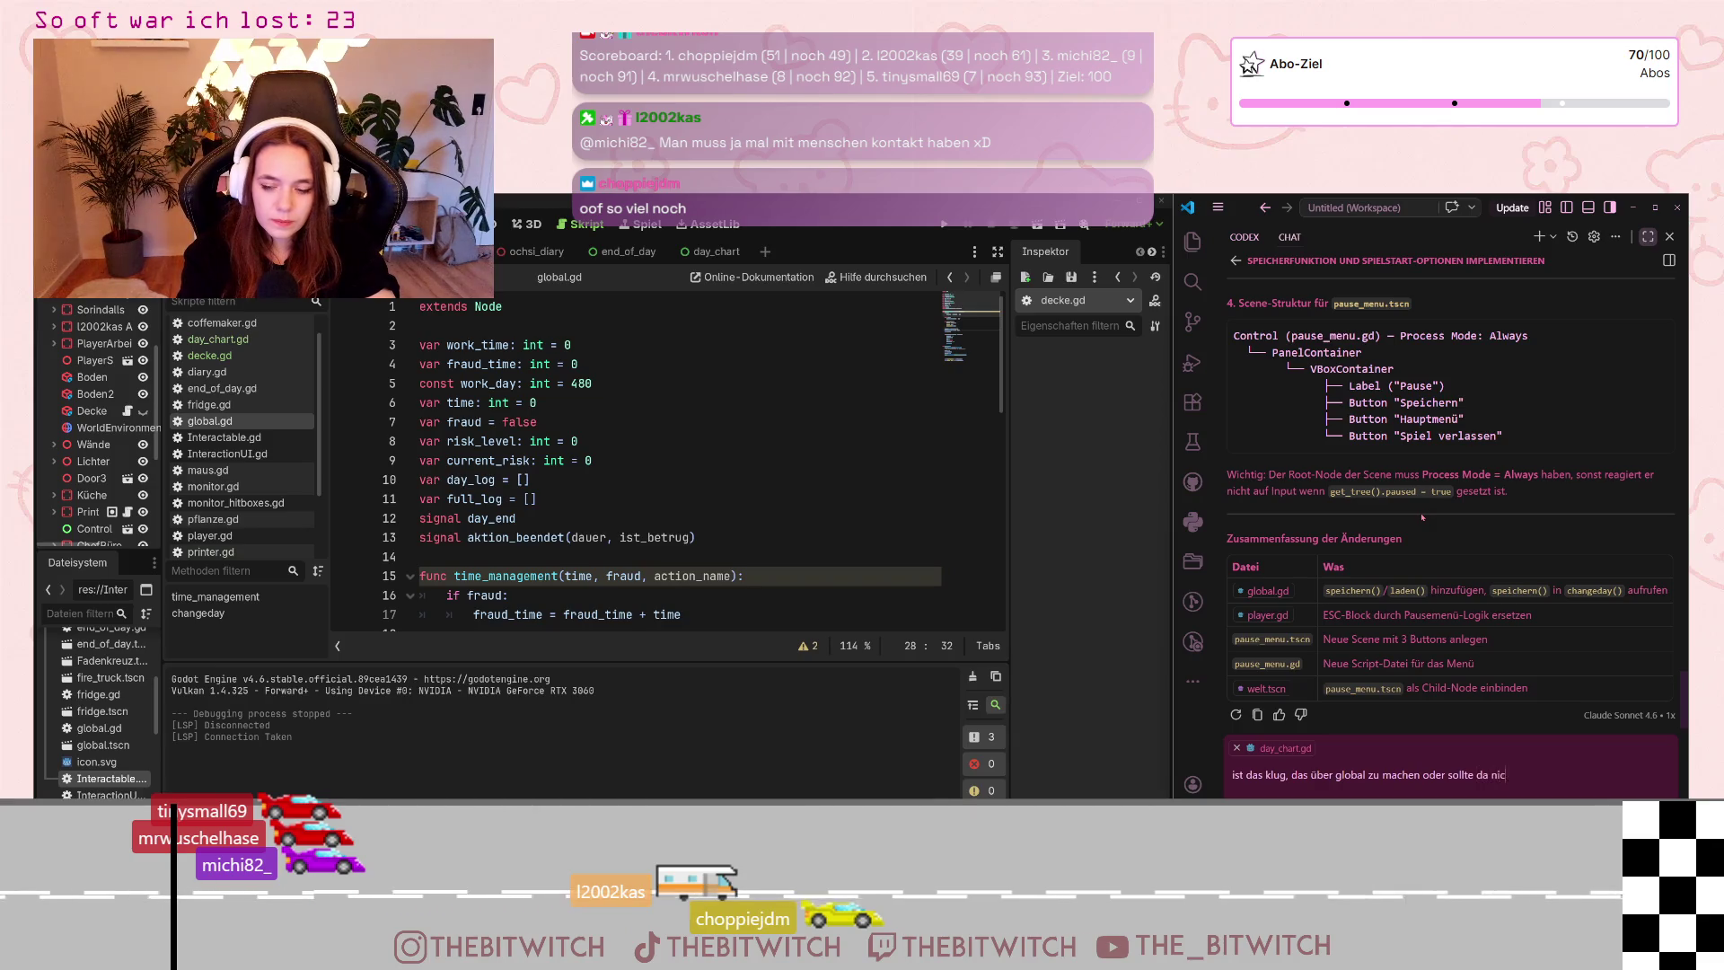
text(ht)
text( lieber eine eigene)
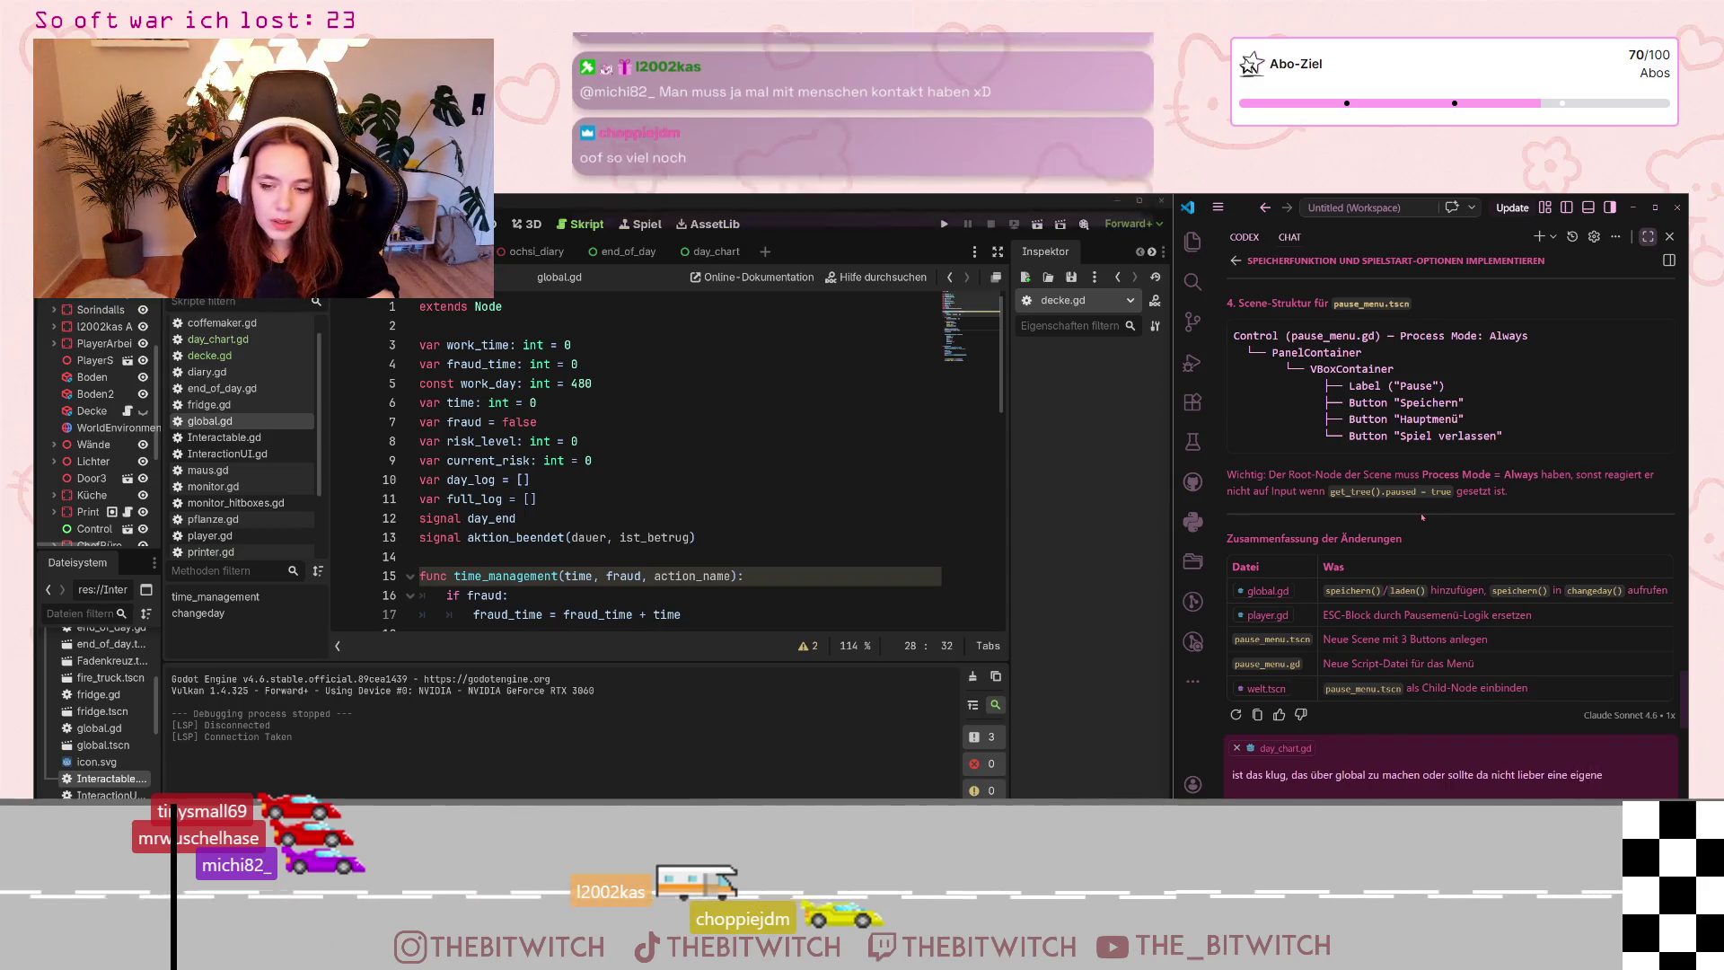
text(szene)
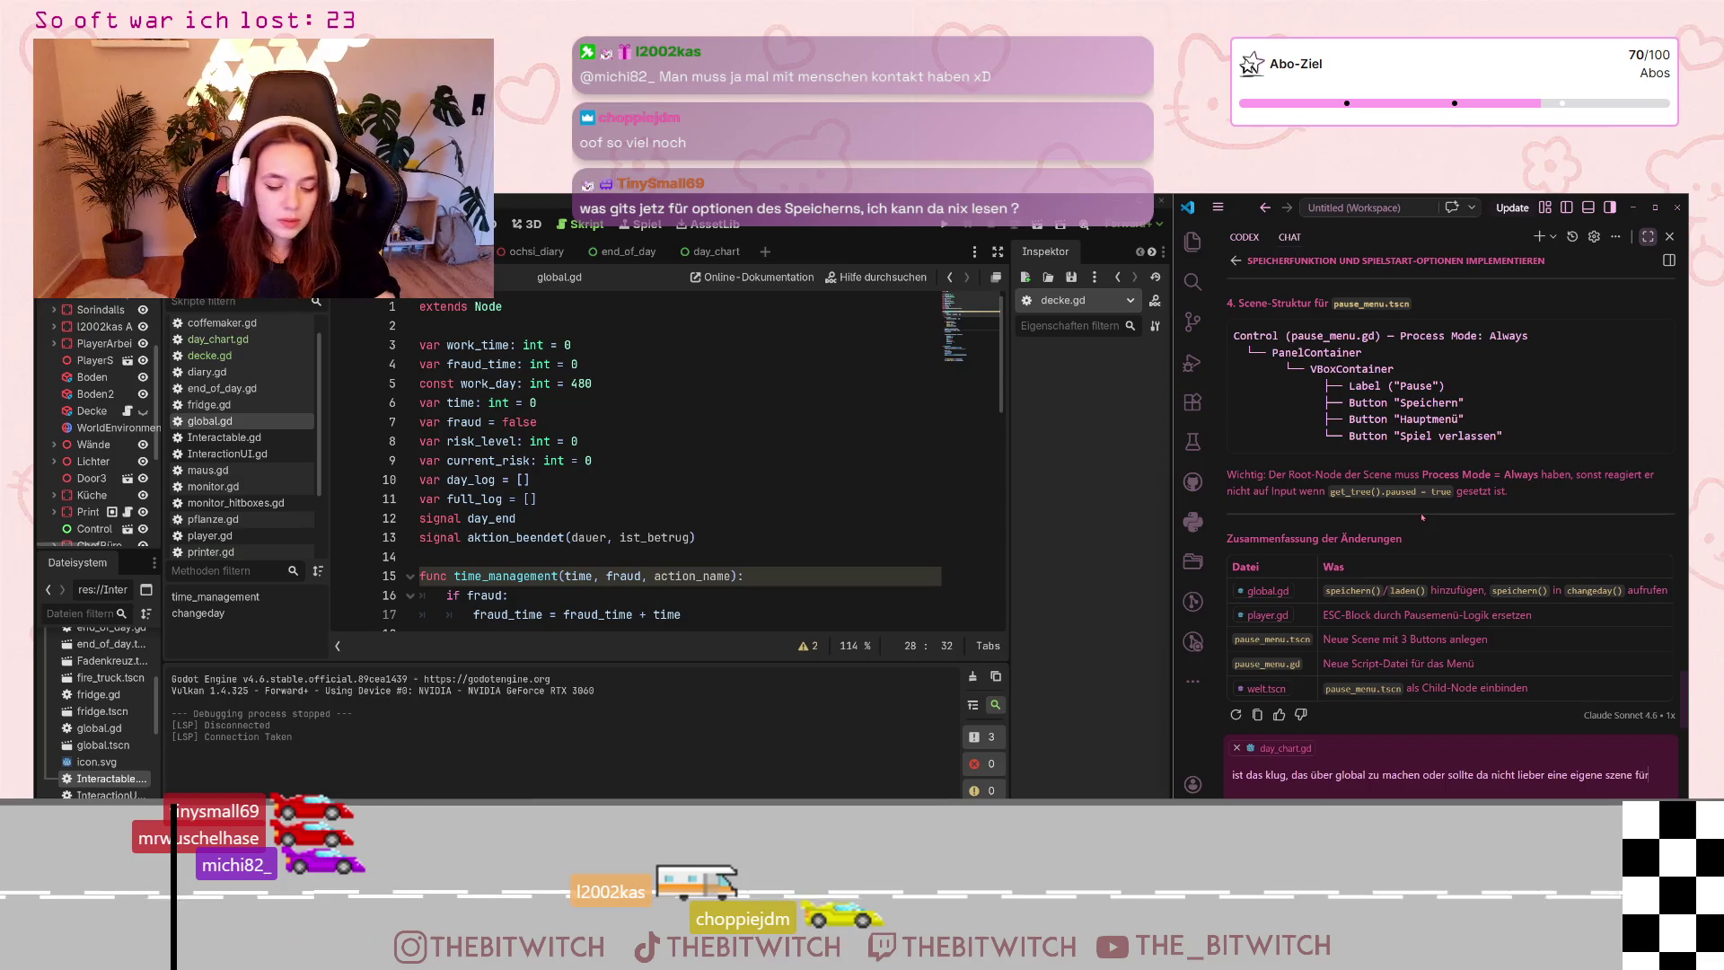
text(für existieren)
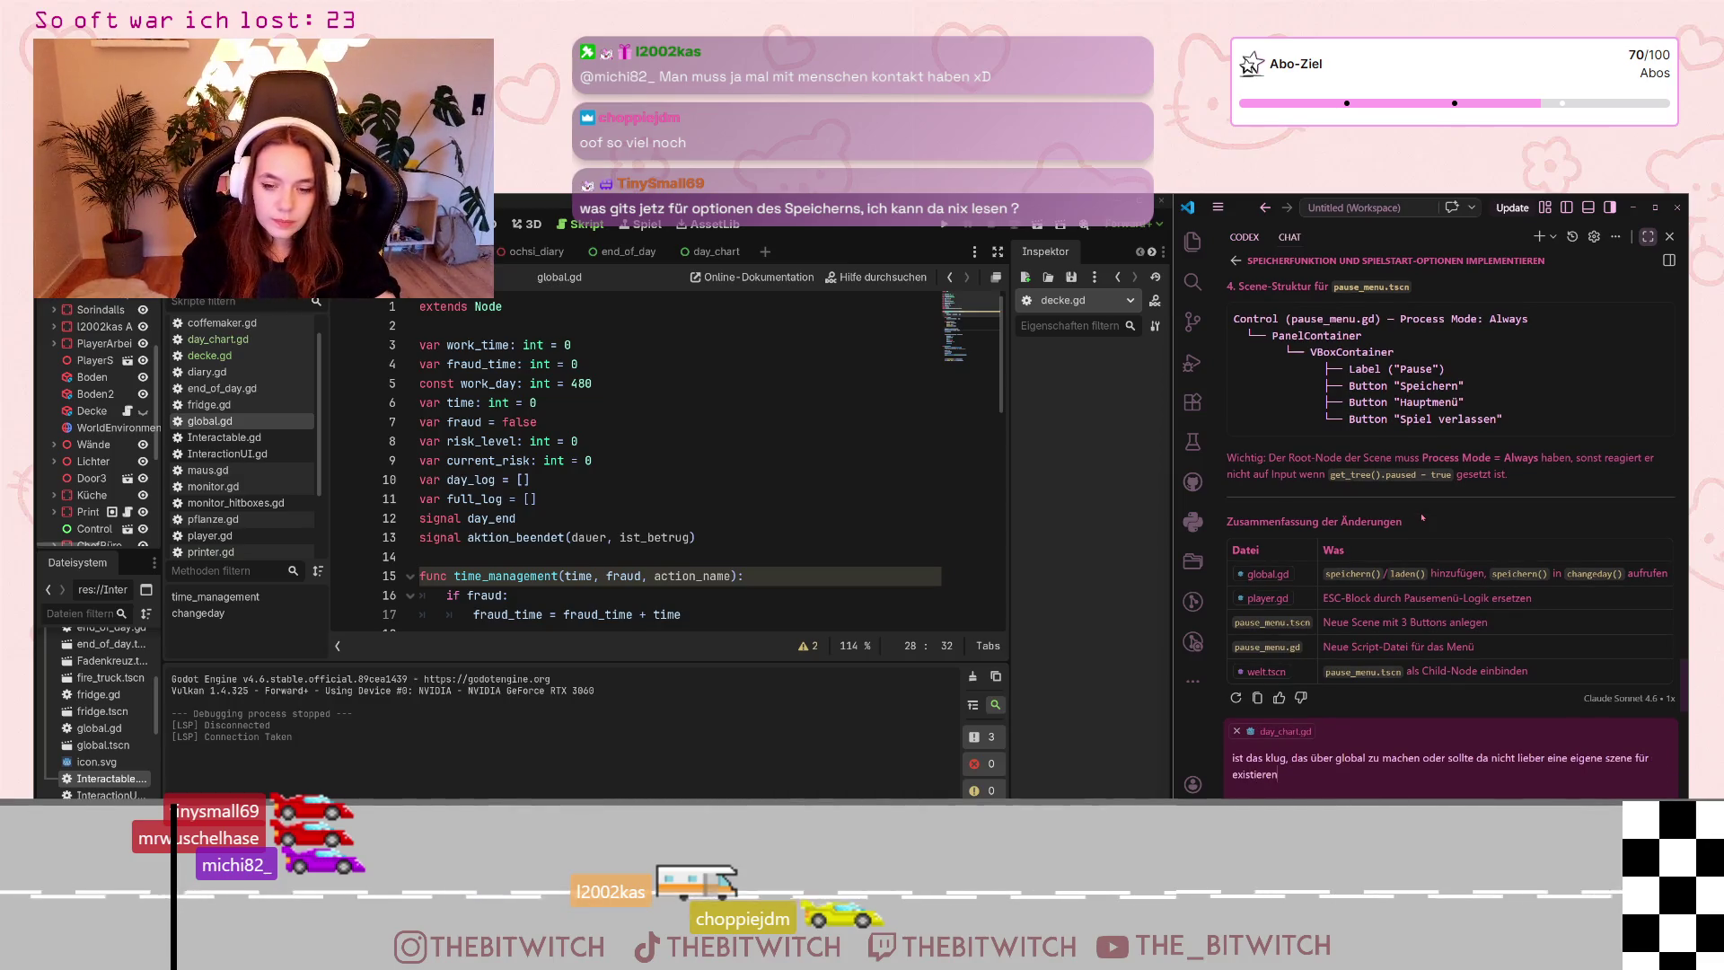
key(BackSpace)
key(BackSpace)
key(BackSpace)
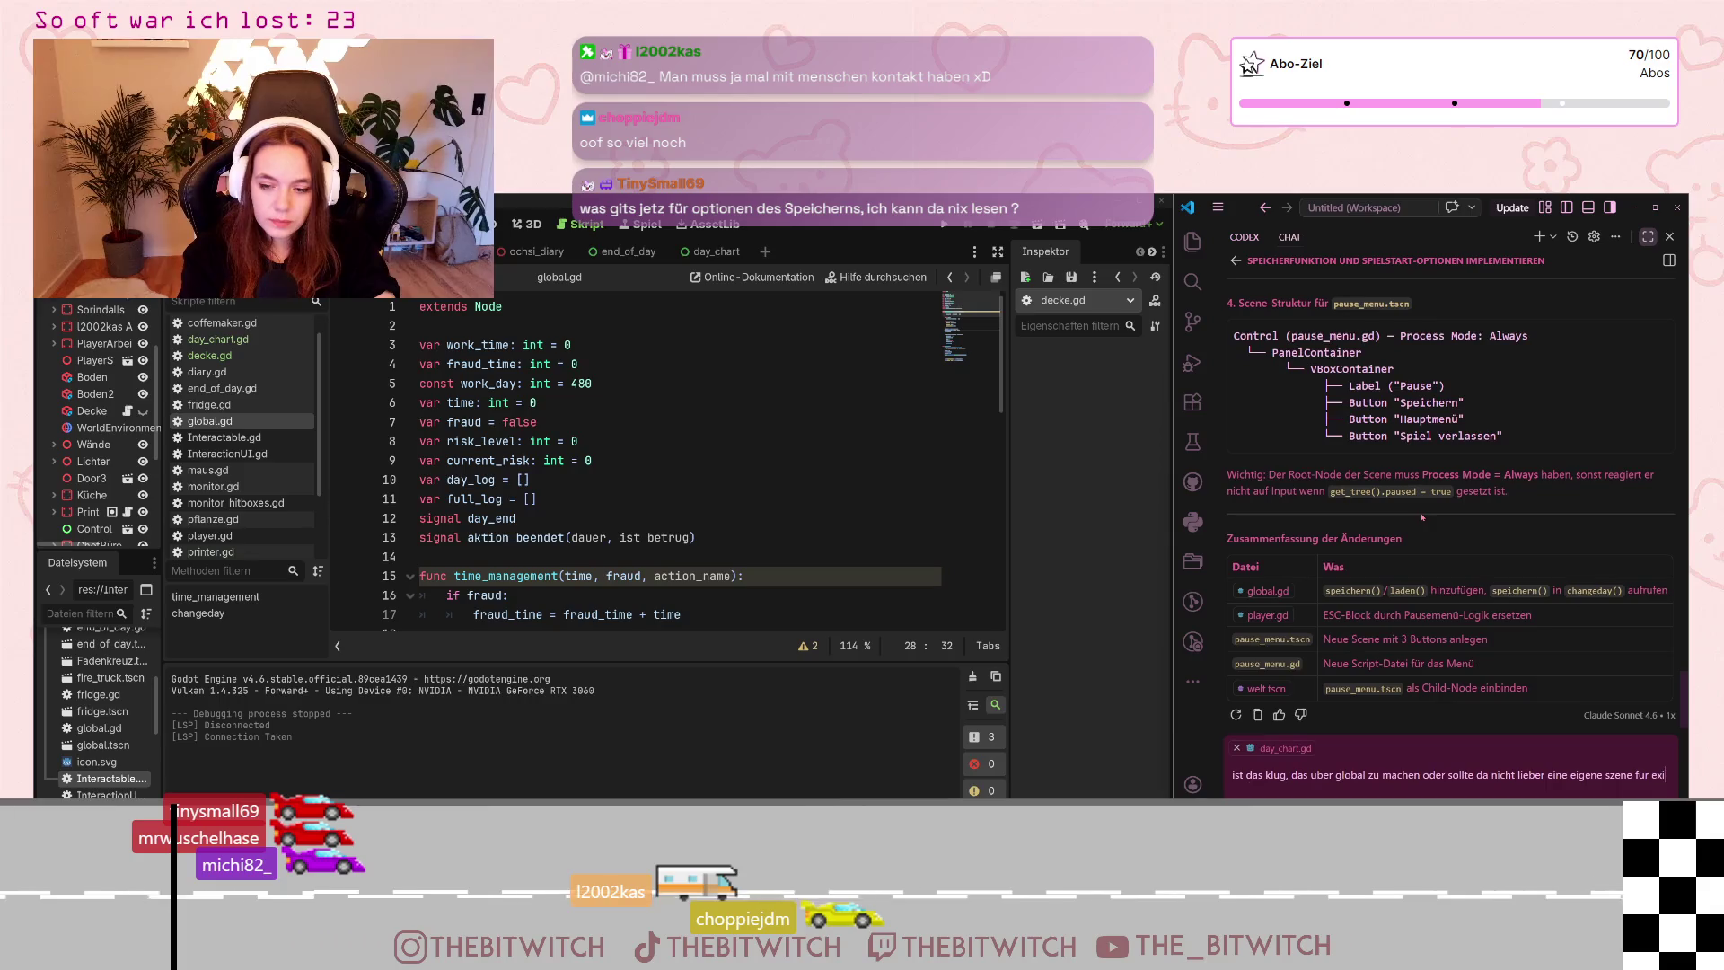
text(das speichern e)
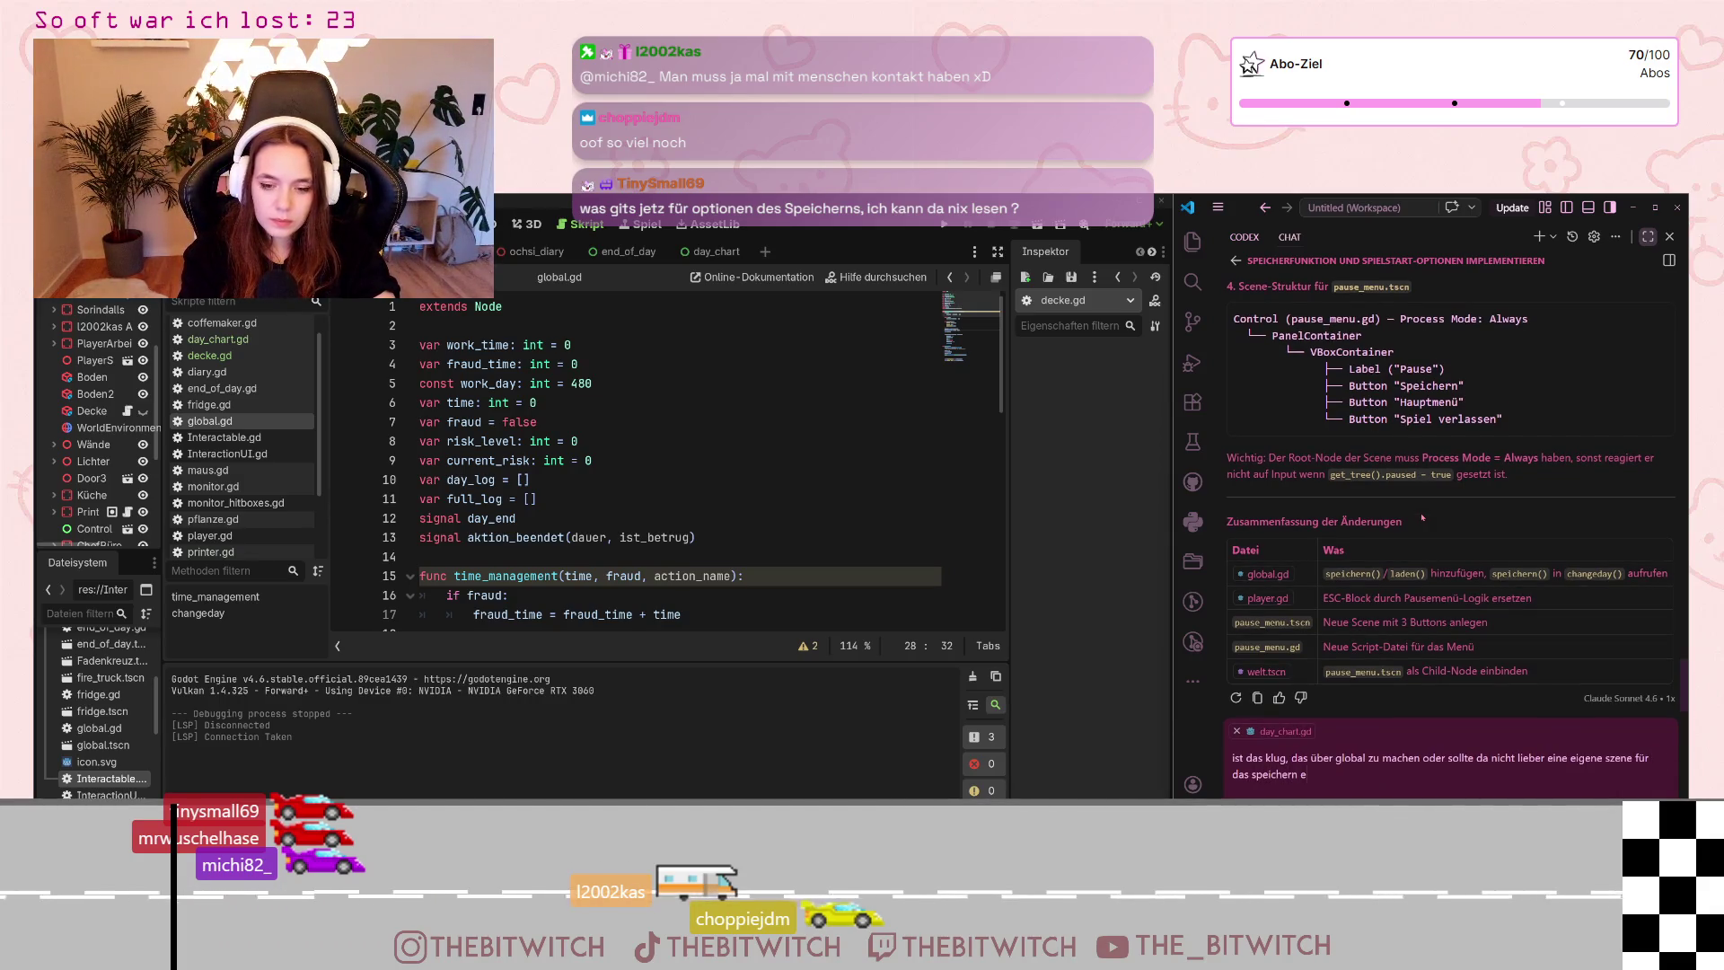
text(xistieren?)
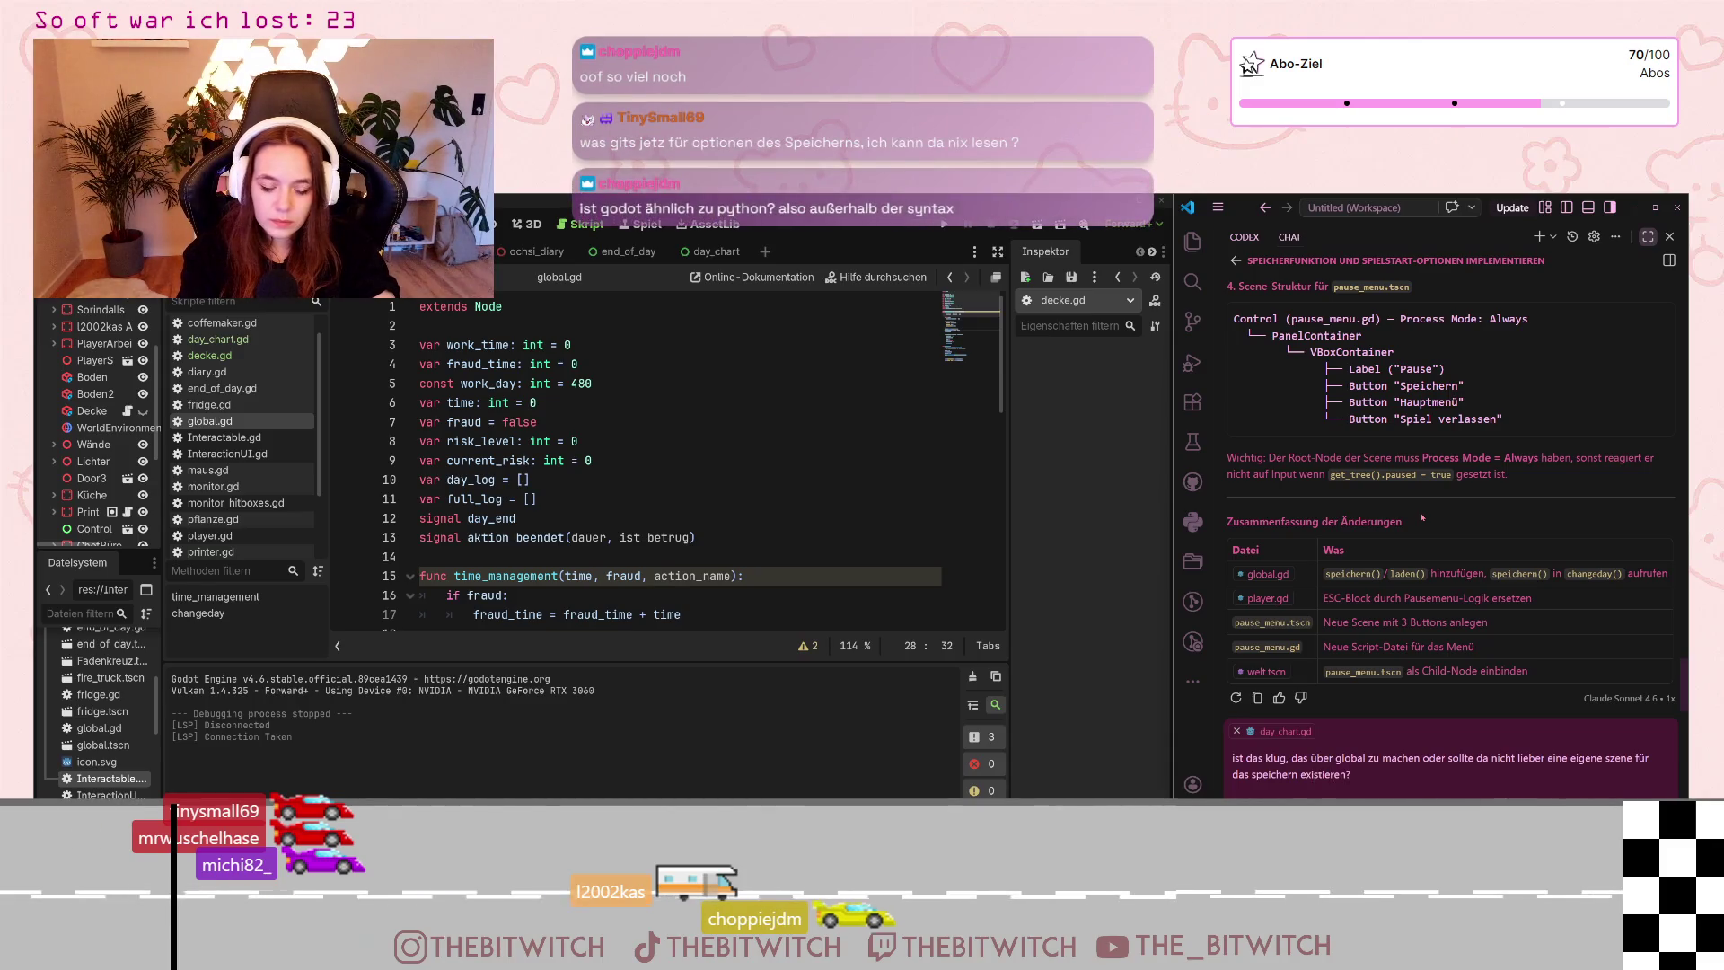
key(Return)
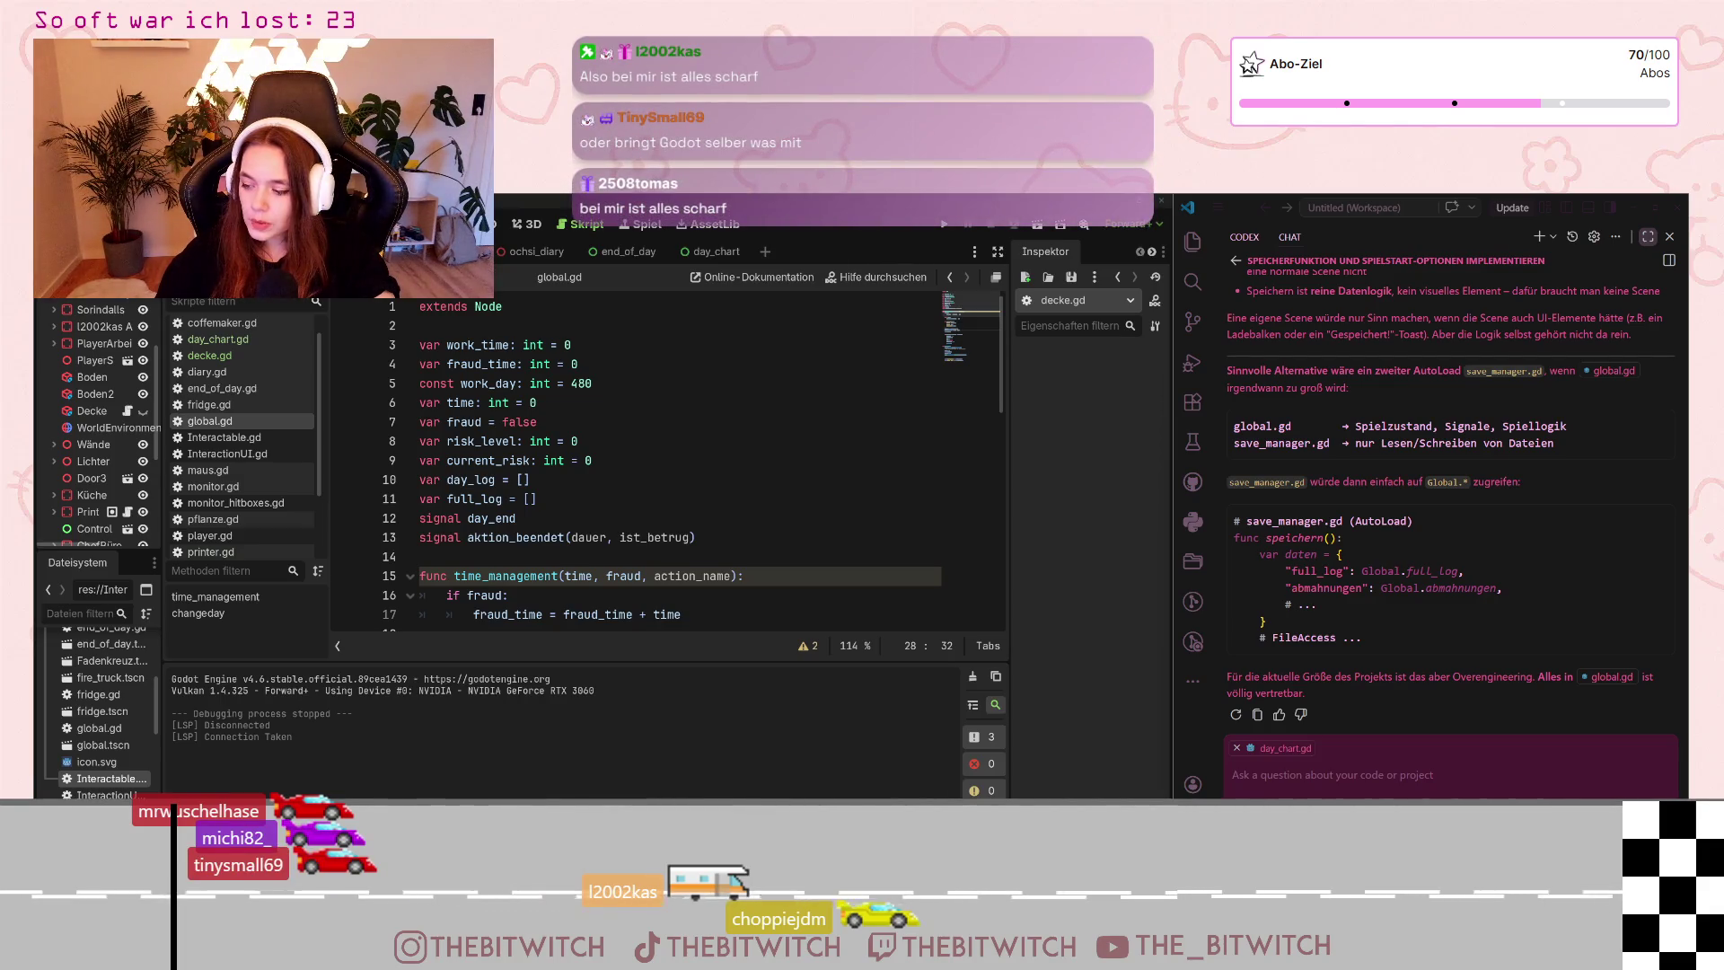
scroll(1476, 571, up, 2)
scroll(1476, 572, up, 2)
scroll(1476, 571, up, 2)
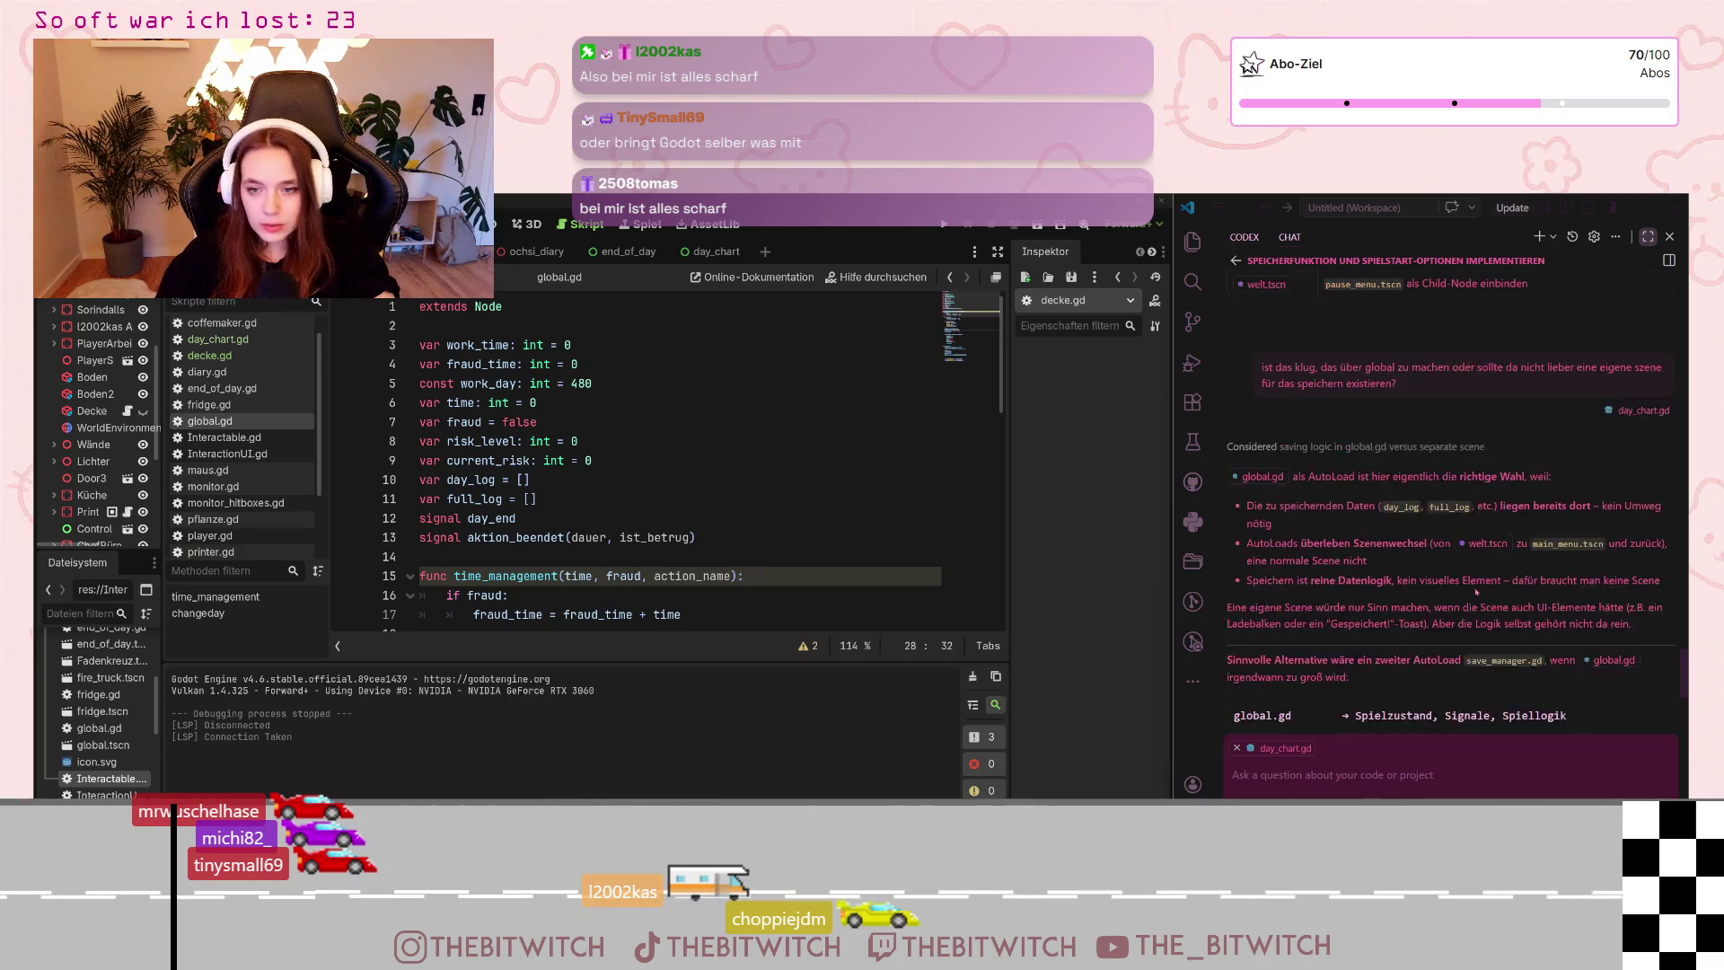
scroll(1476, 571, up, 1)
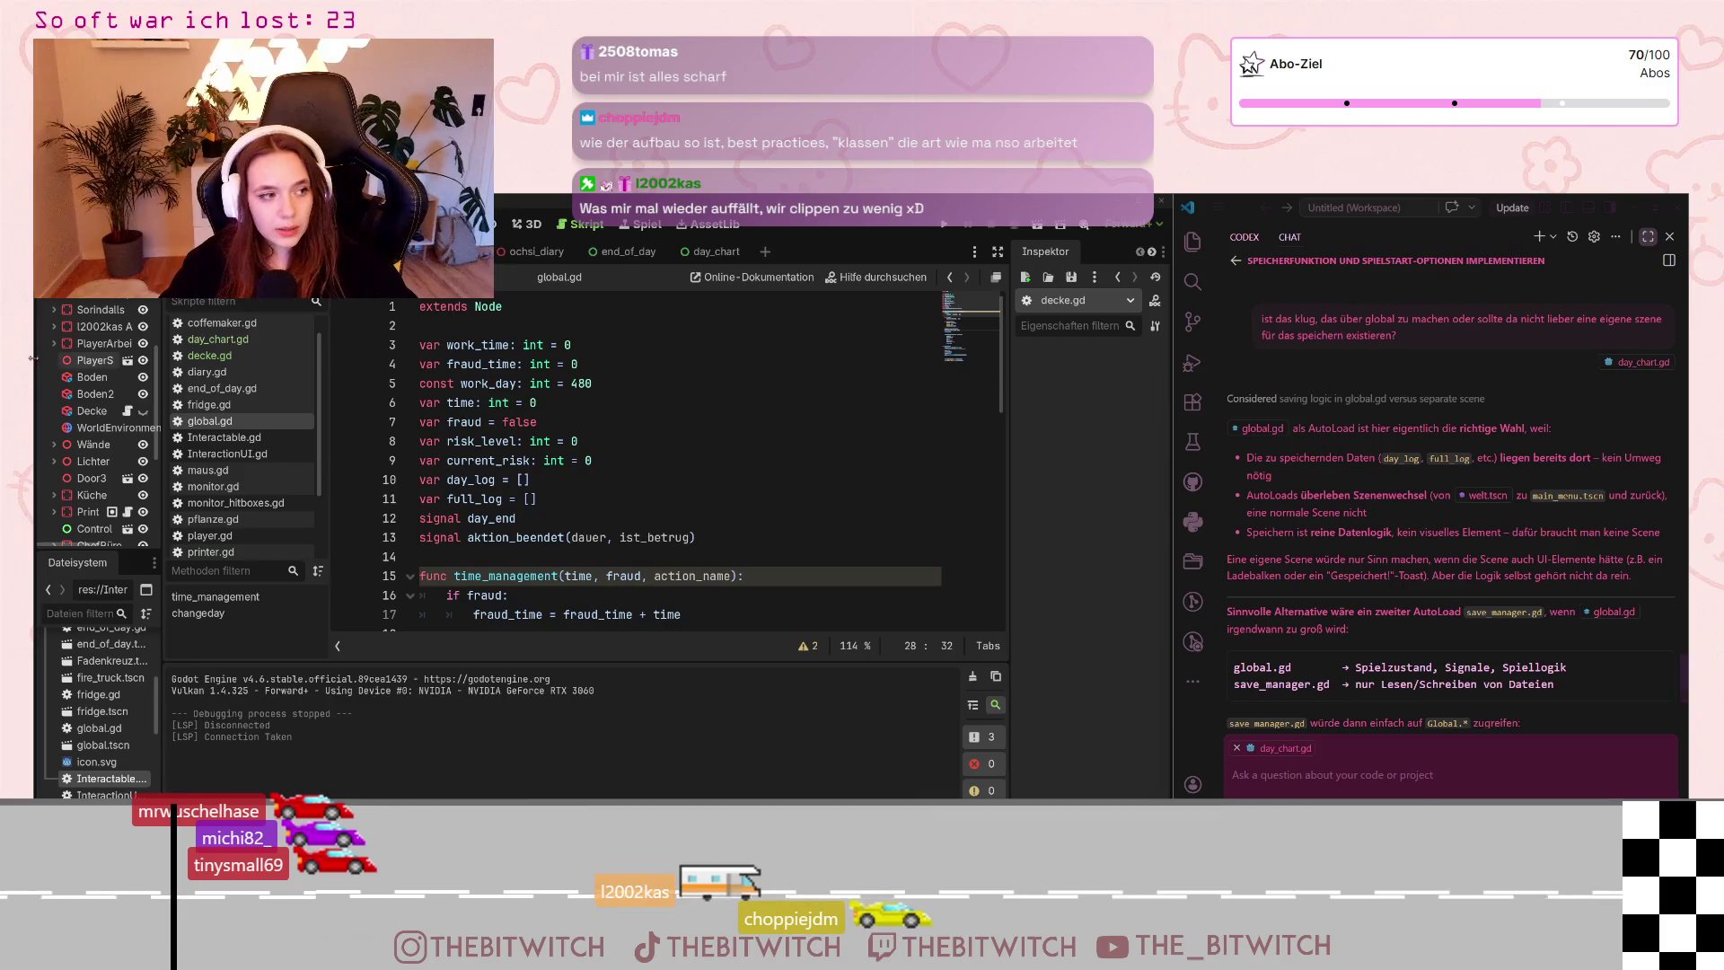
scroll(101, 419, up, 4)
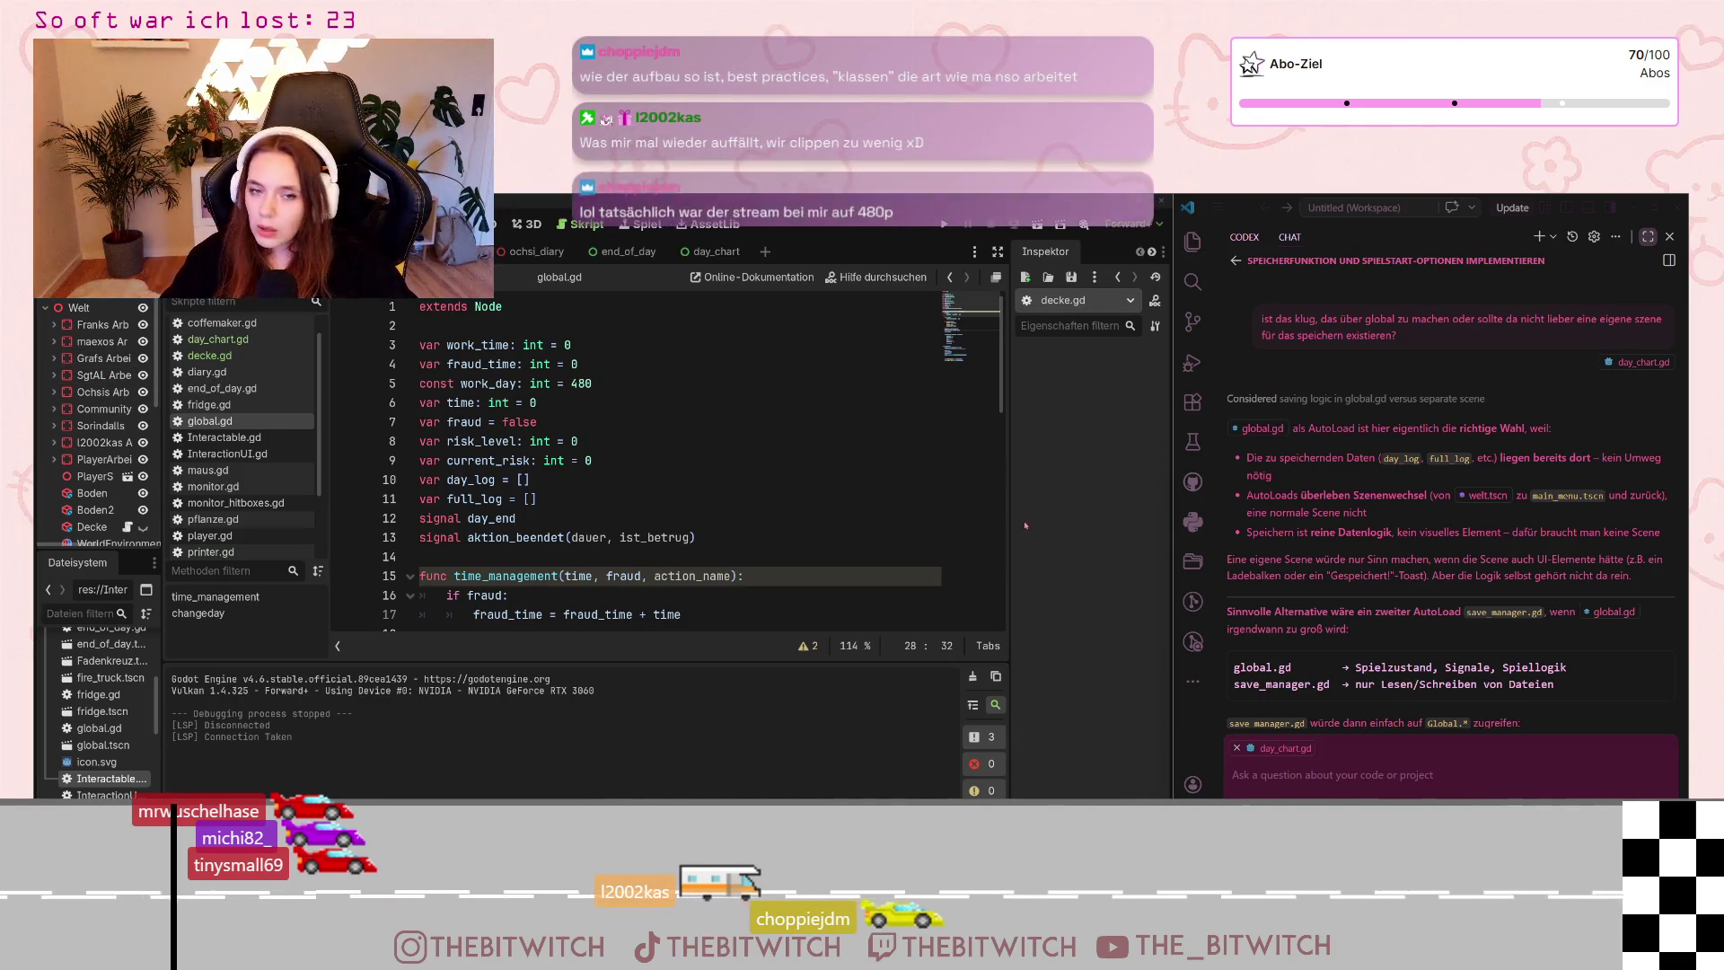
Widen the Inspector and the assistant chat, then select the overengineering sentence in the reply
drag(1007, 552, 983, 563)
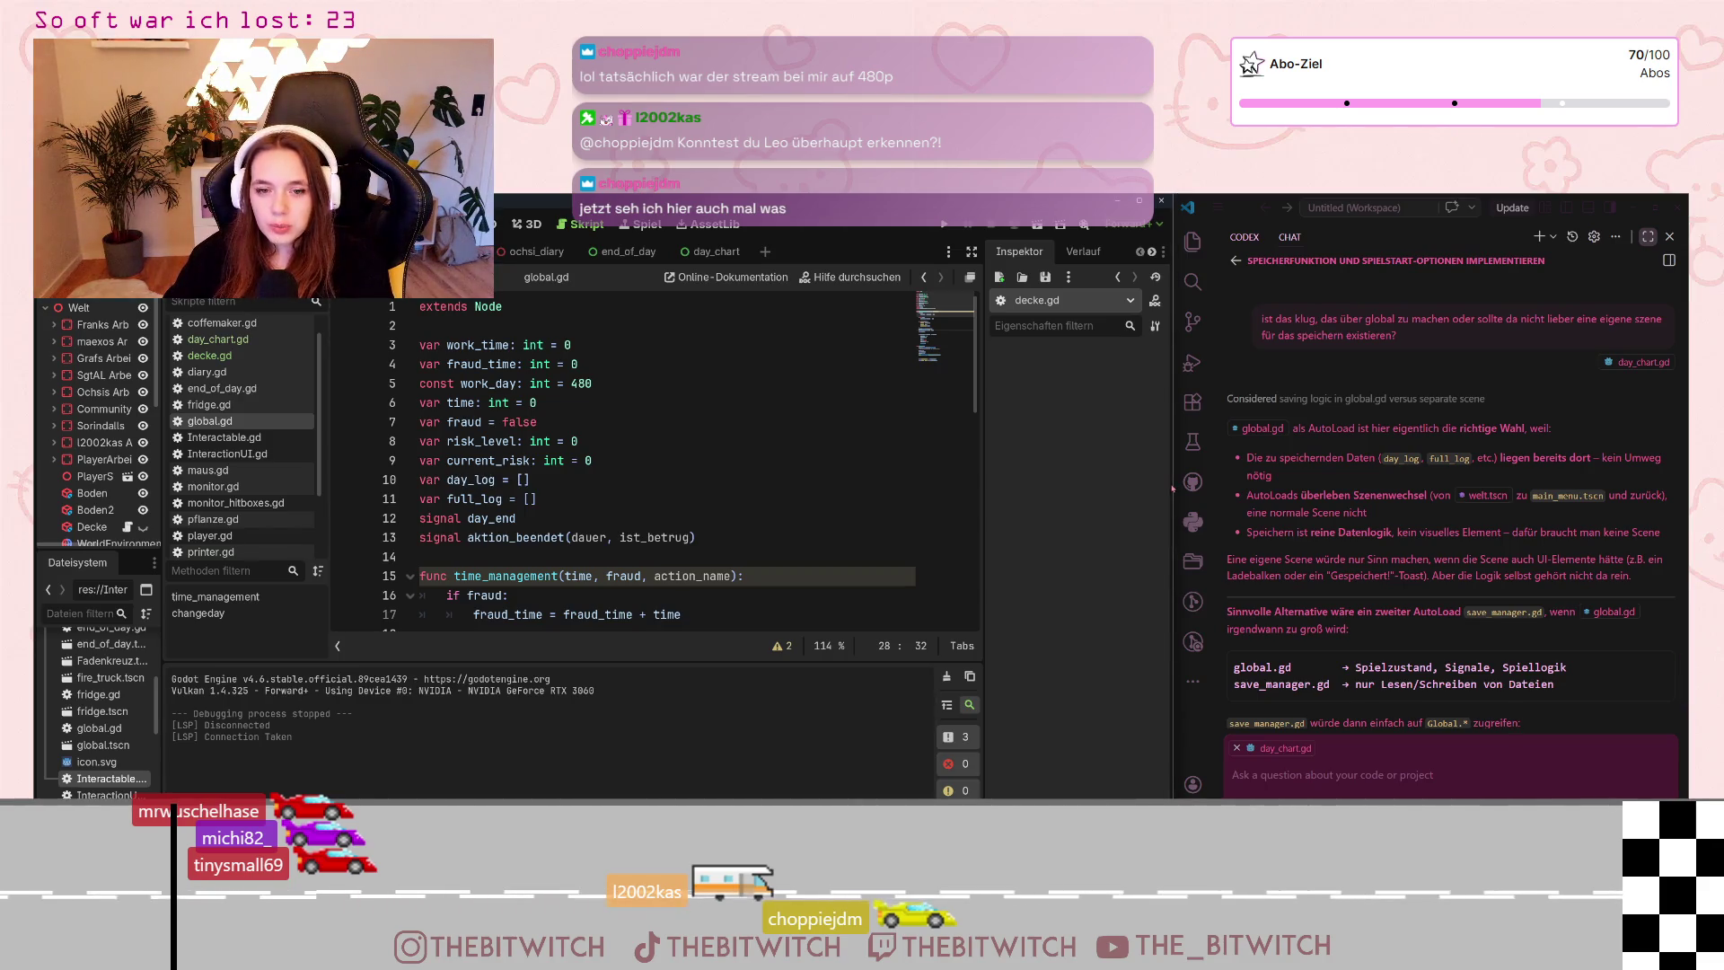
drag(1173, 482, 1139, 482)
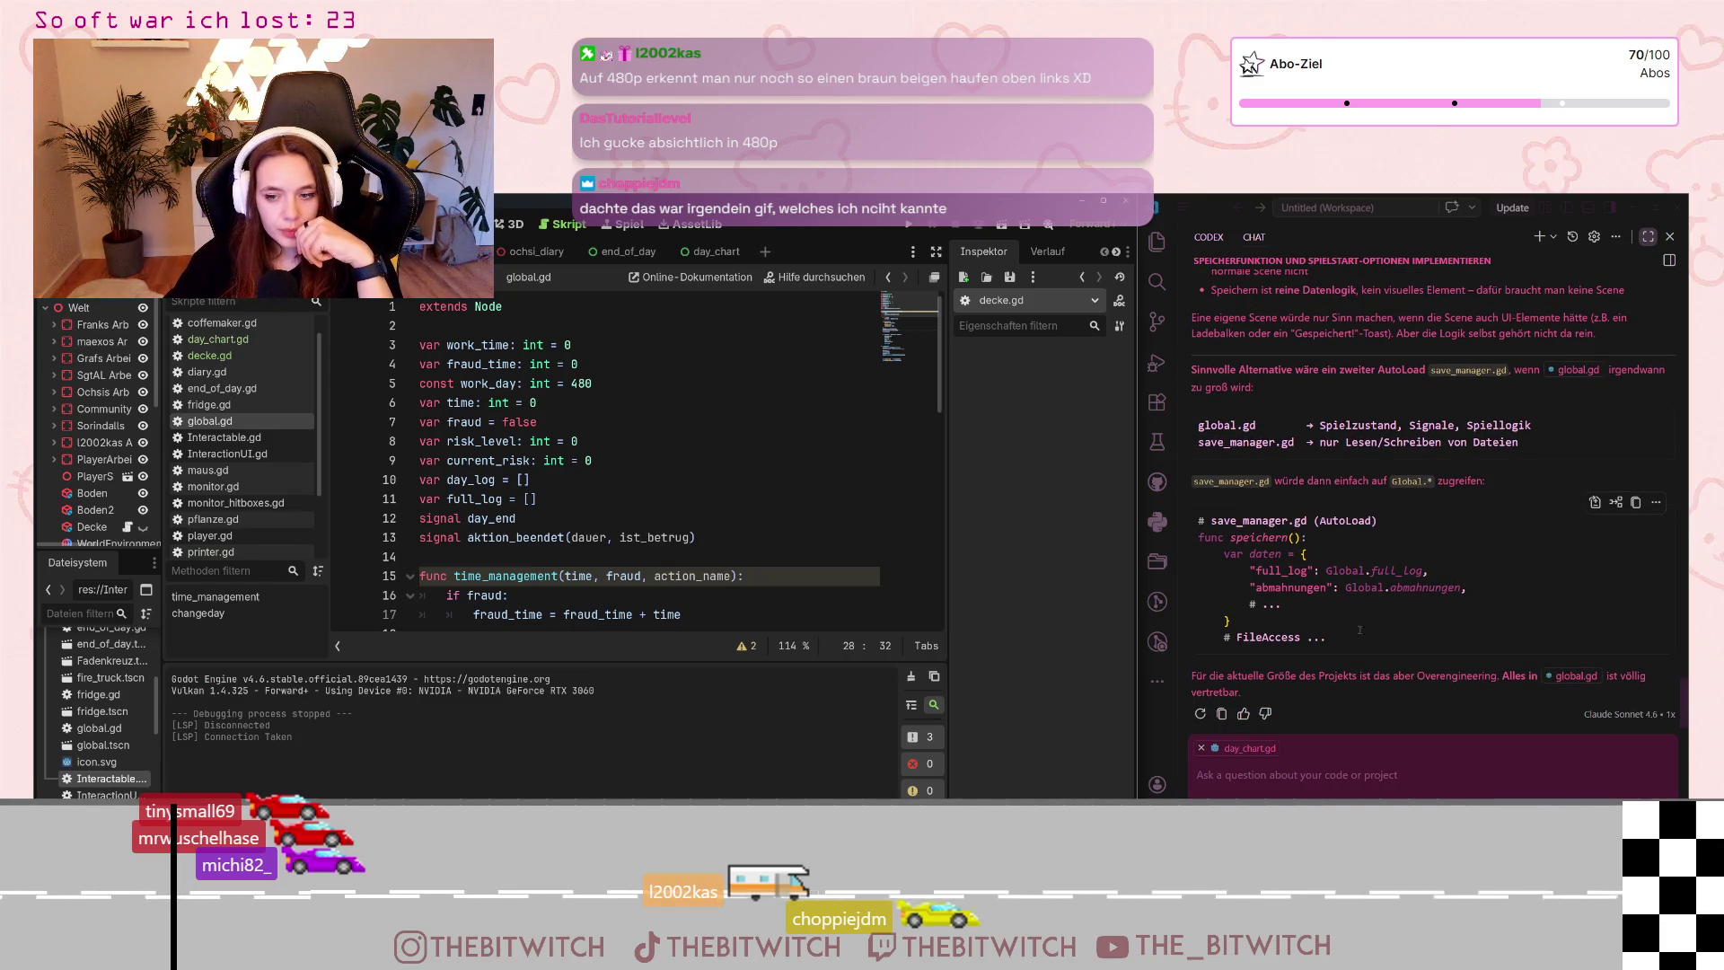
drag(1209, 676, 1479, 676)
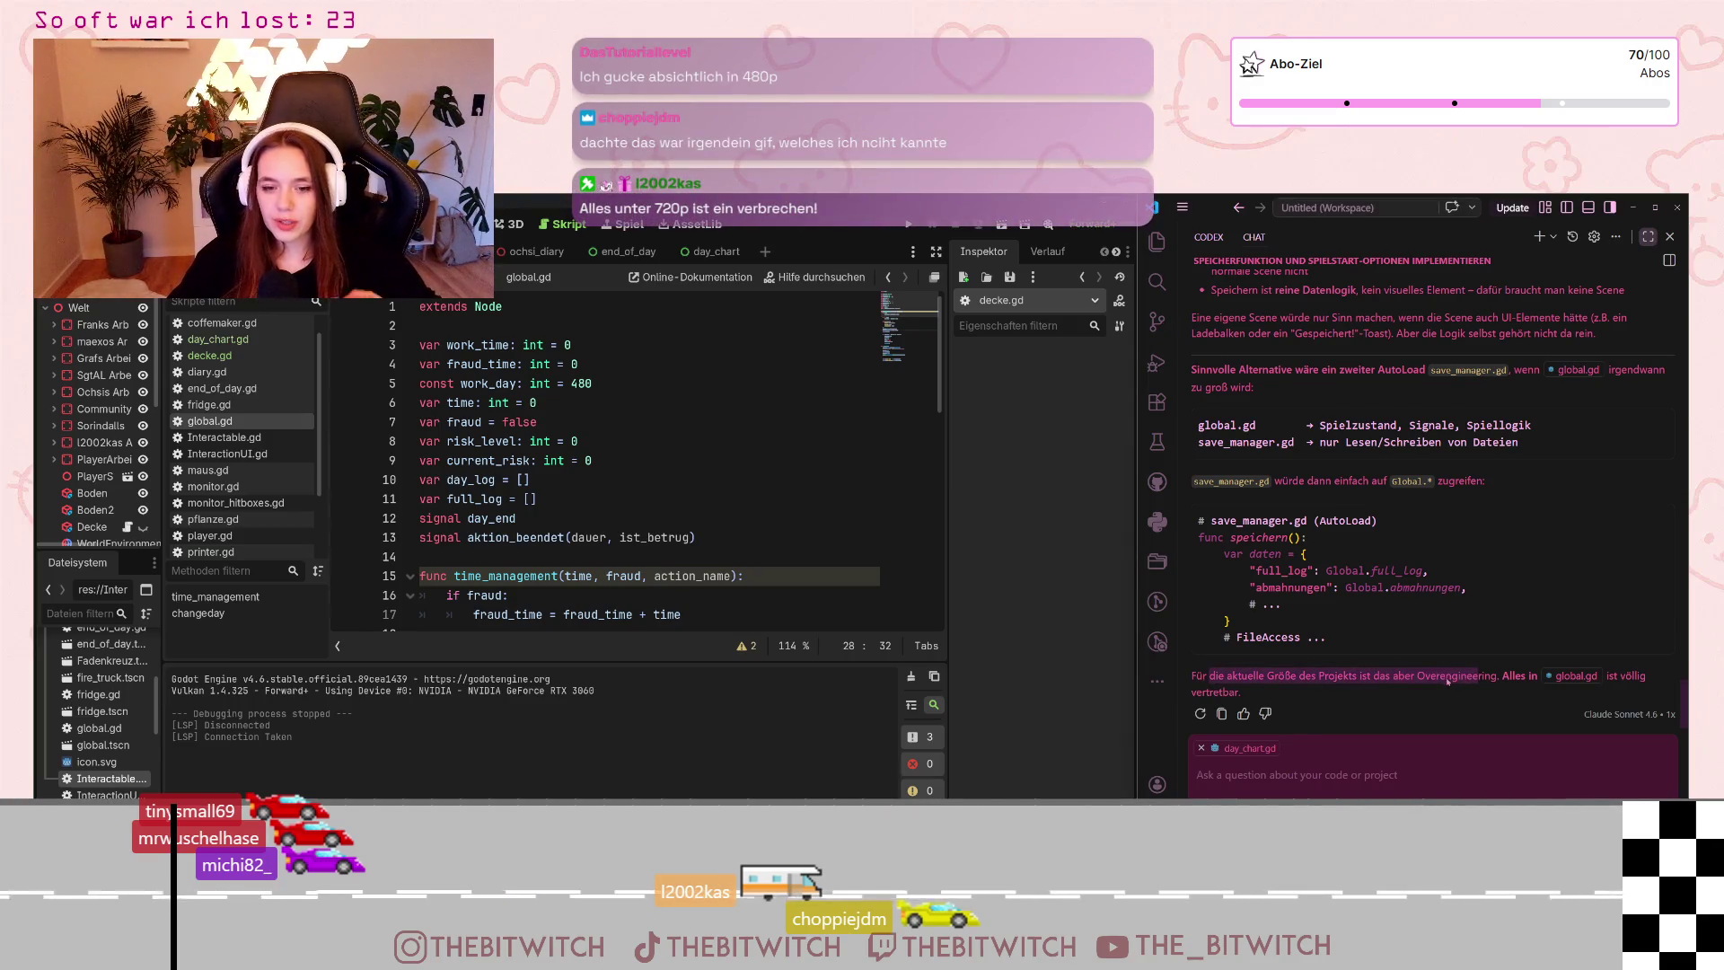
scroll(818, 527, down, 6)
scroll(817, 526, down, 5)
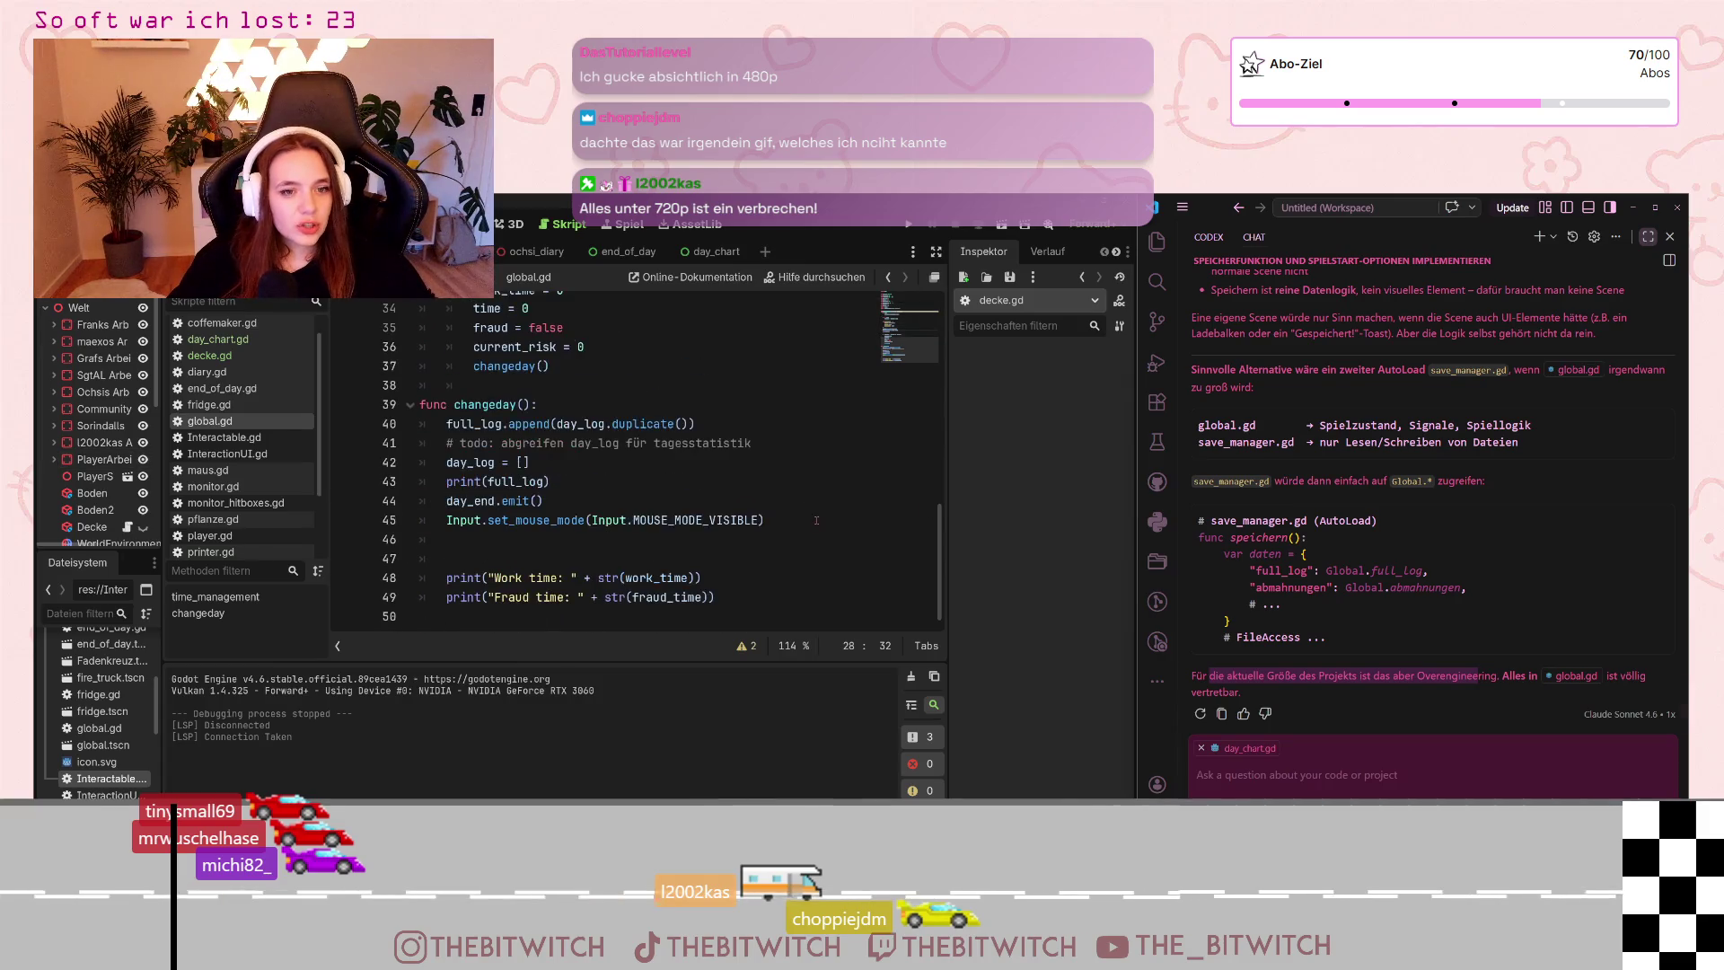
scroll(817, 527, up, 3)
scroll(817, 526, up, 4)
scroll(800, 514, up, 4)
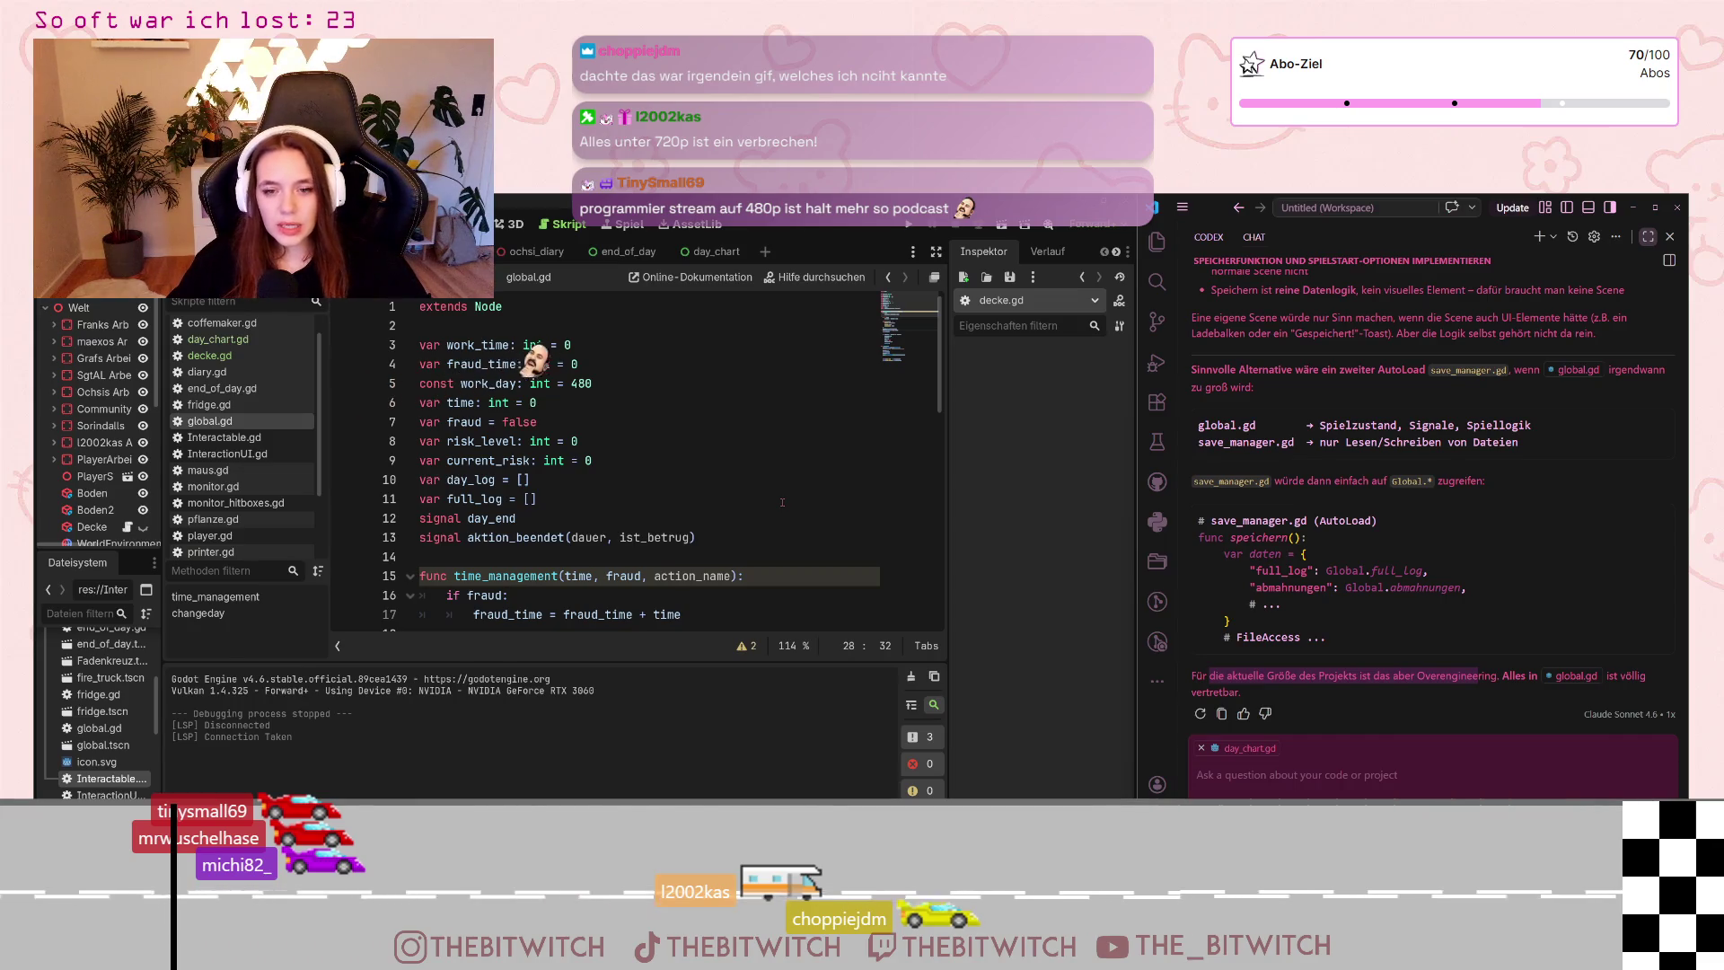
scroll(783, 503, down, 5)
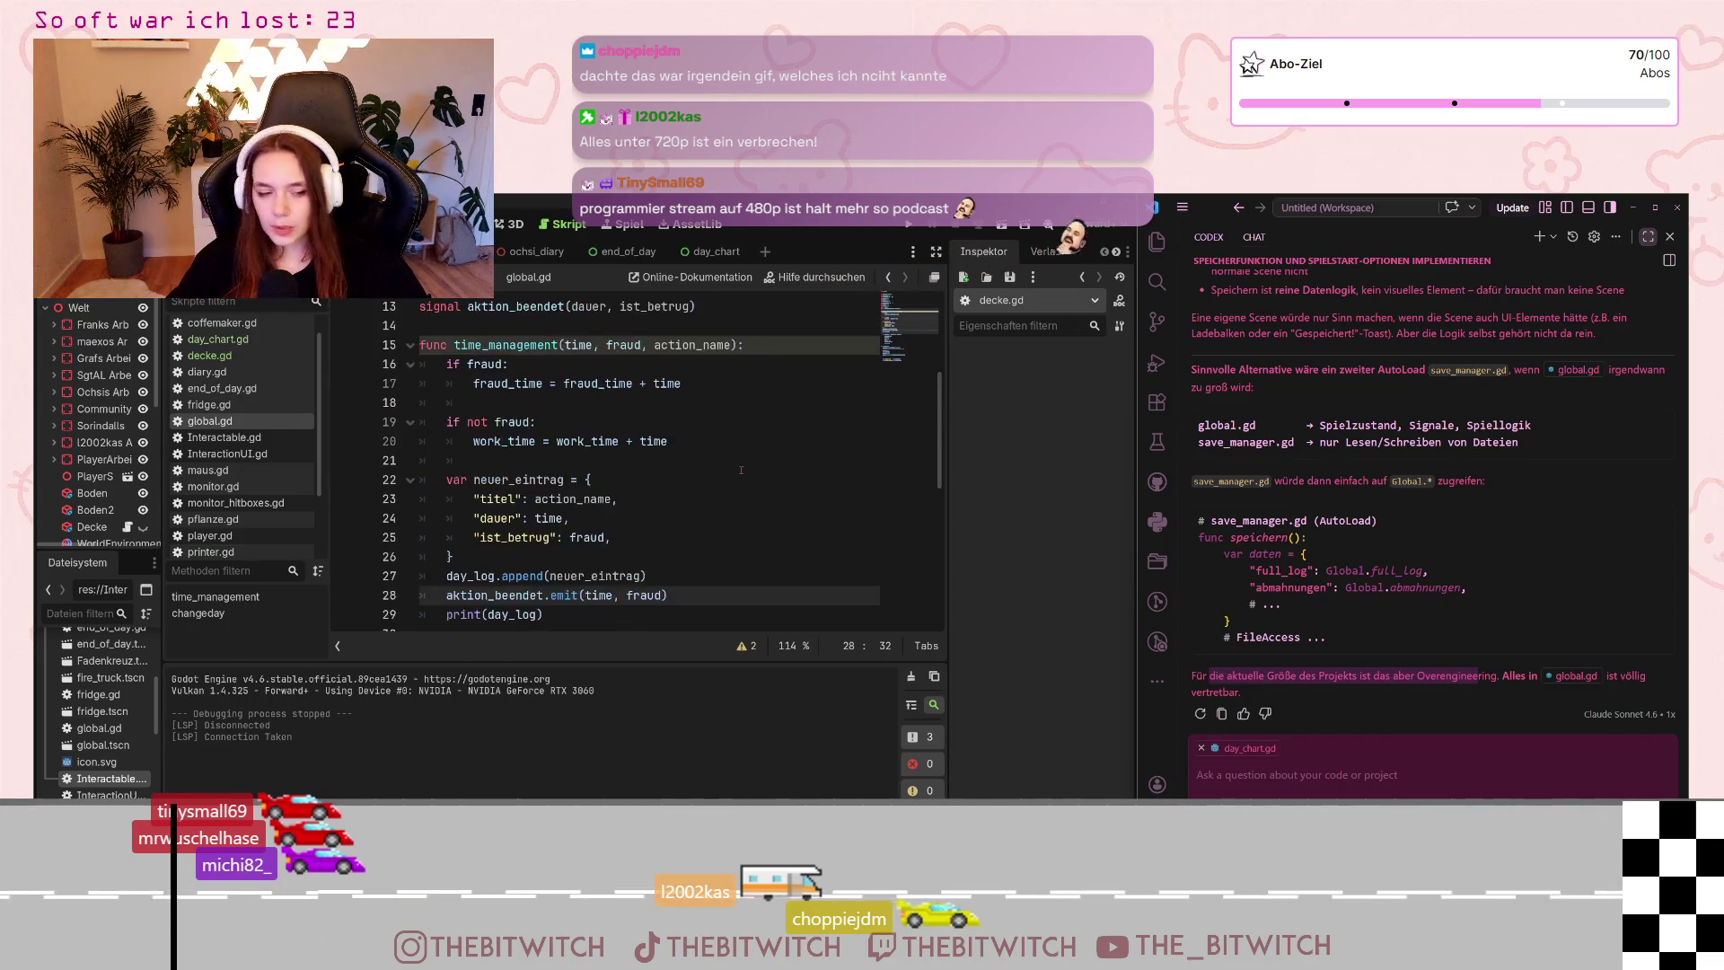
scroll(732, 475, down, 4)
scroll(732, 475, down, 2)
scroll(732, 476, down, 1)
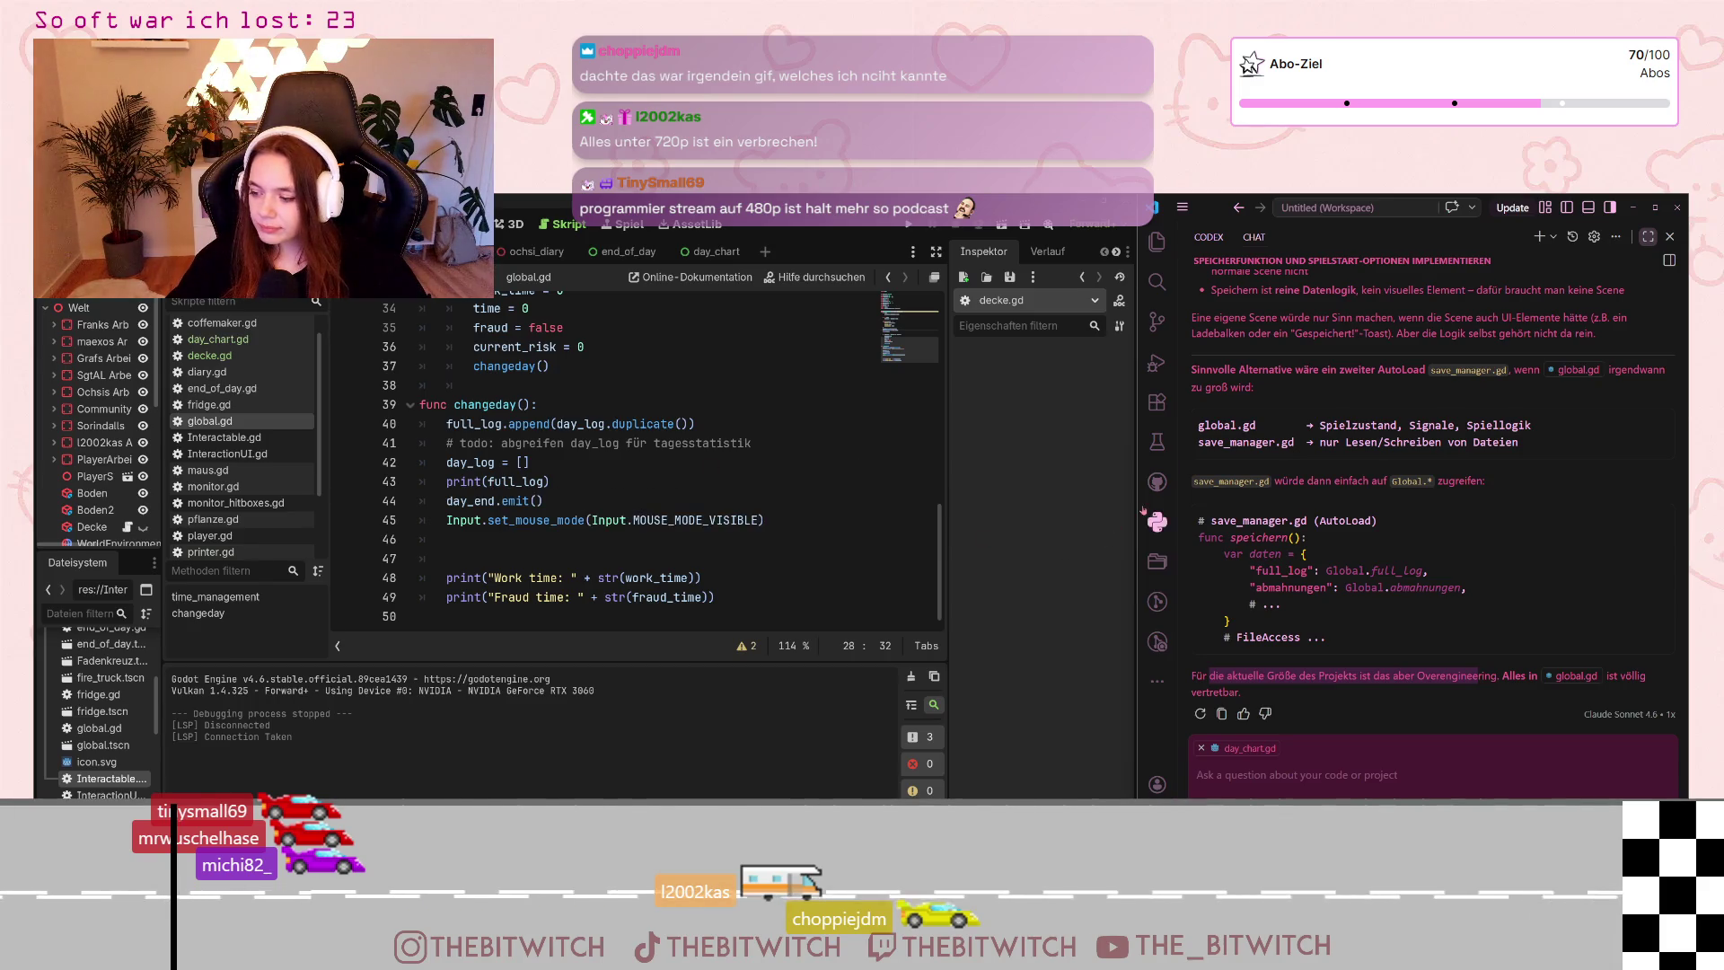
Give the Godot editor slightly more width back and open the project-wide options list
drag(1136, 510, 1169, 512)
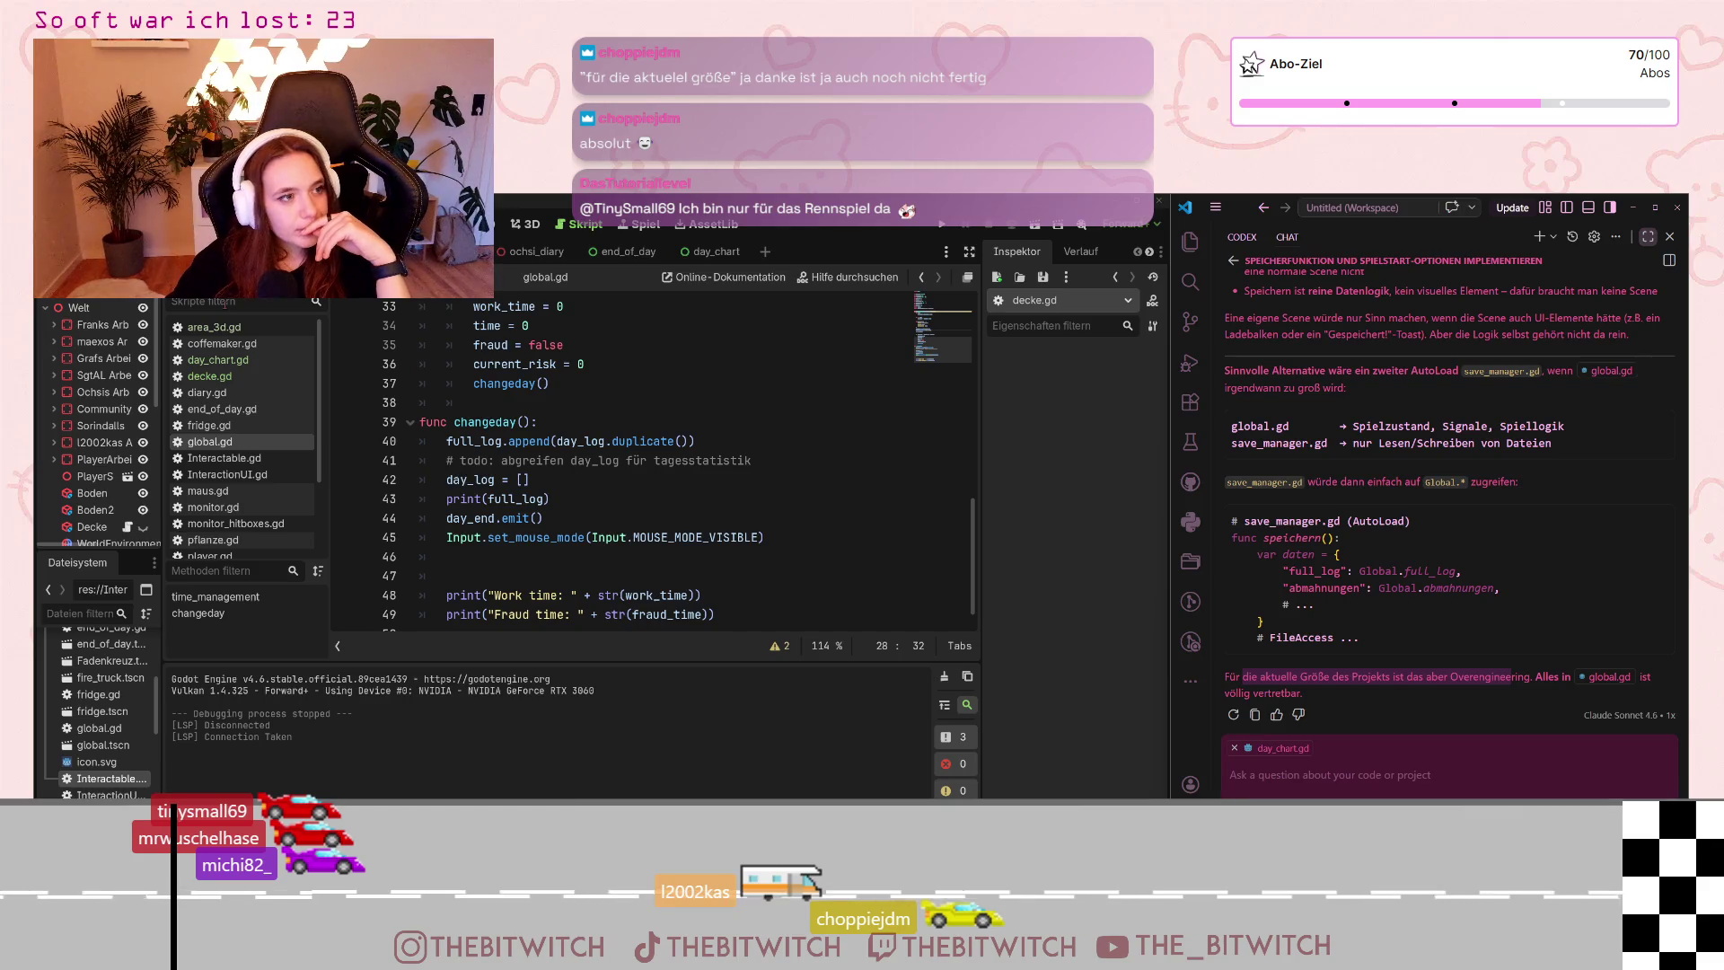
click(95, 224)
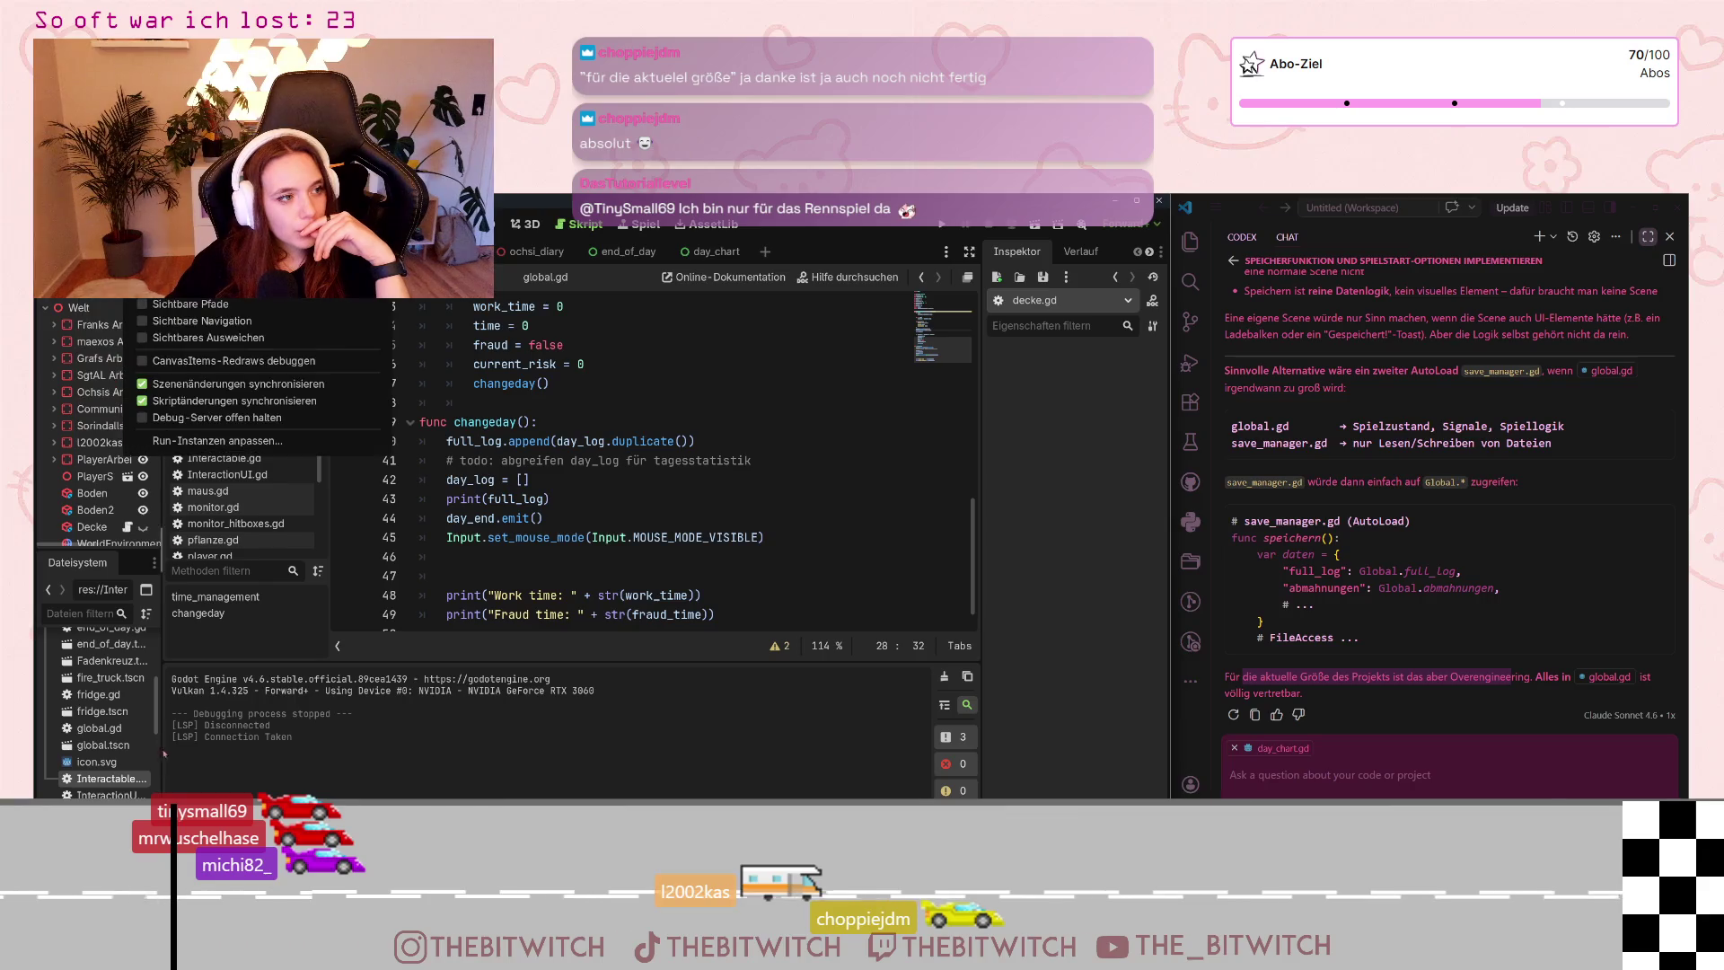
Create a new script res://save_manager.gd inheriting Node via the FileSystem dock's New > Script dialog
key(Escape)
scroll(100, 700, down, 5)
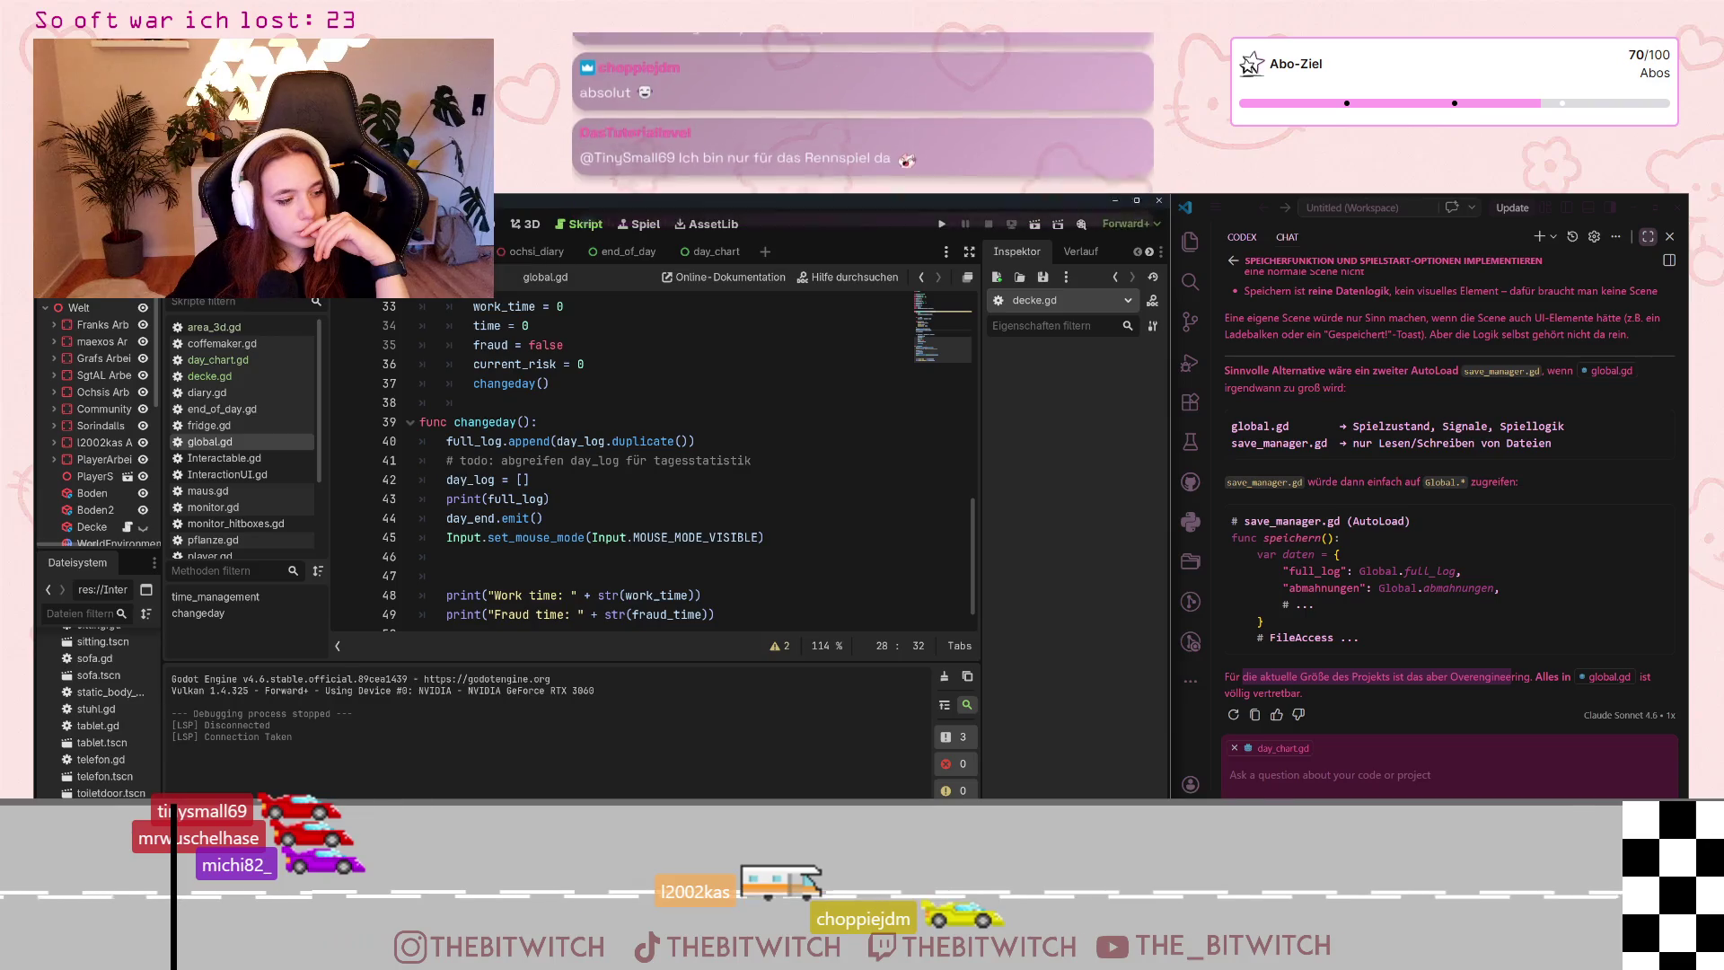
right_click(49, 674)
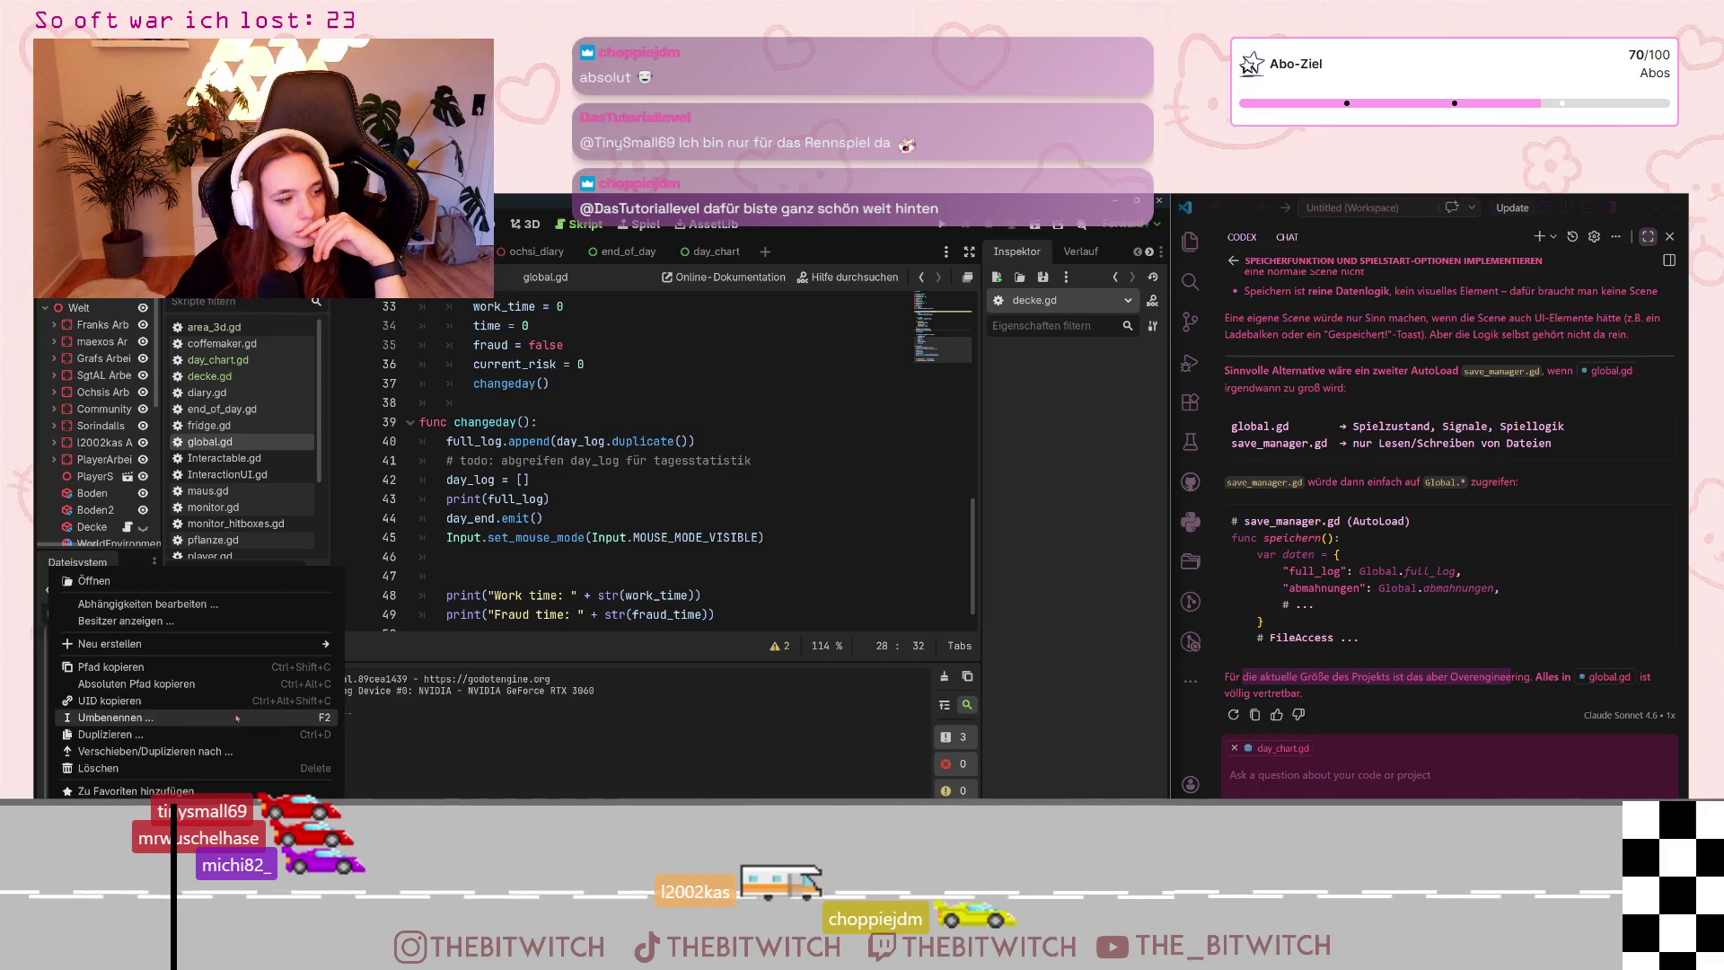
mouse_move(188, 644)
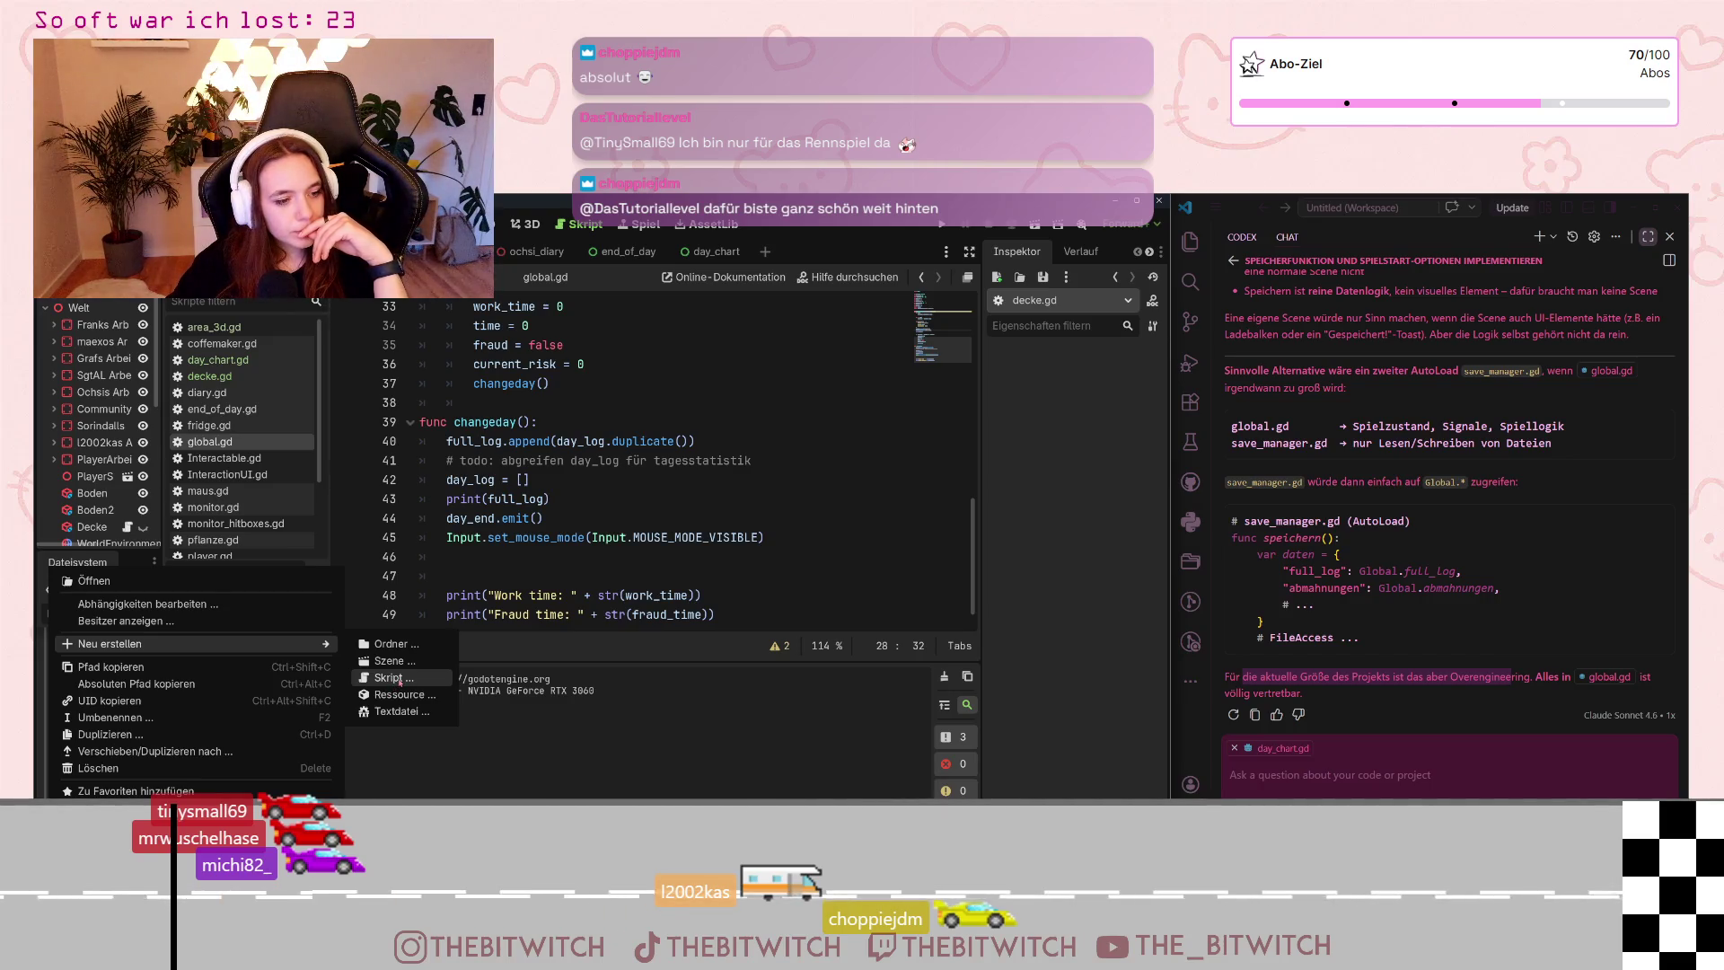
click(399, 682)
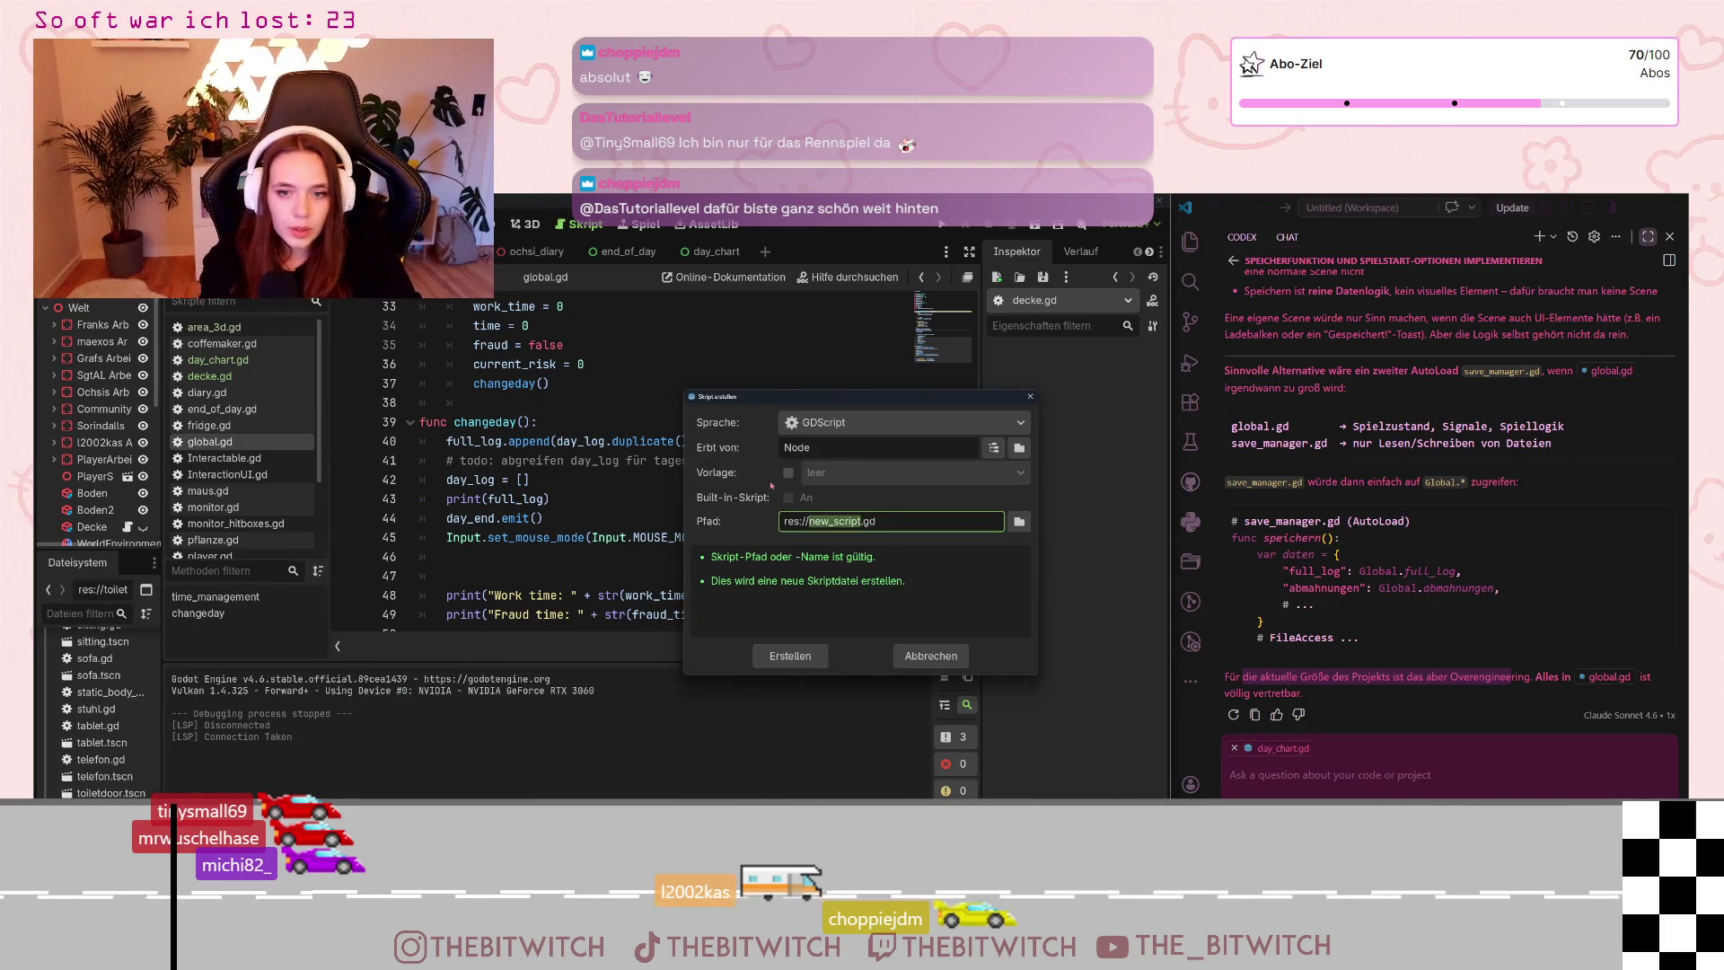
text(save_man)
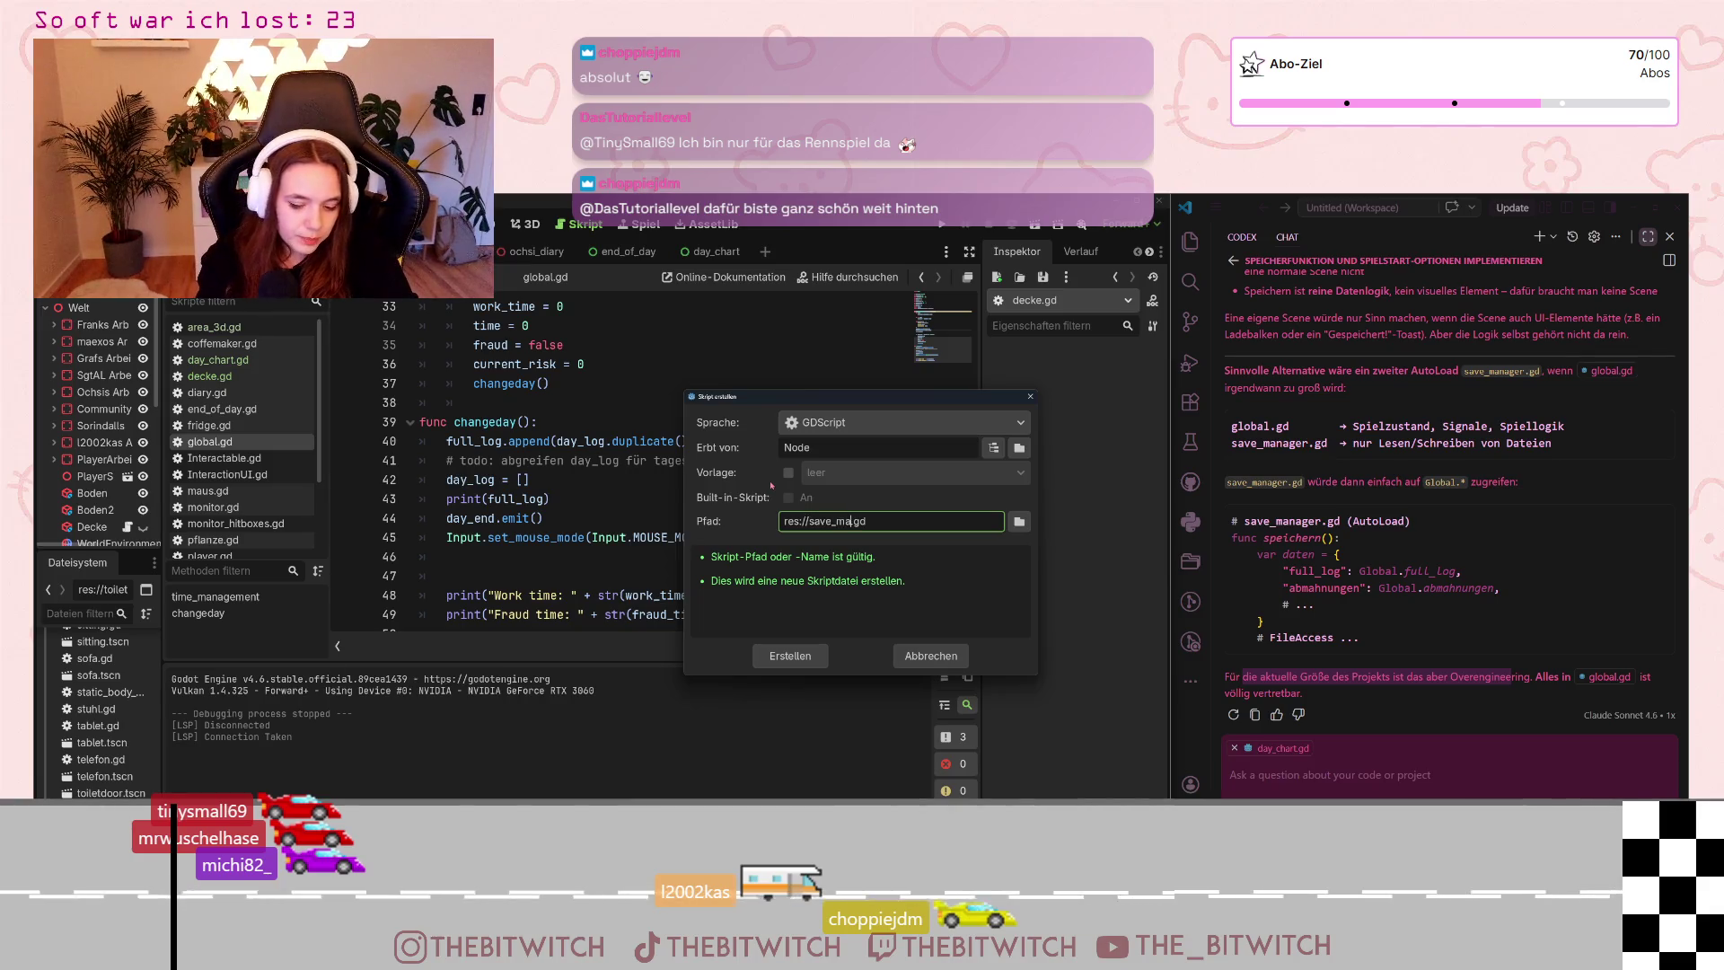
text(ager)
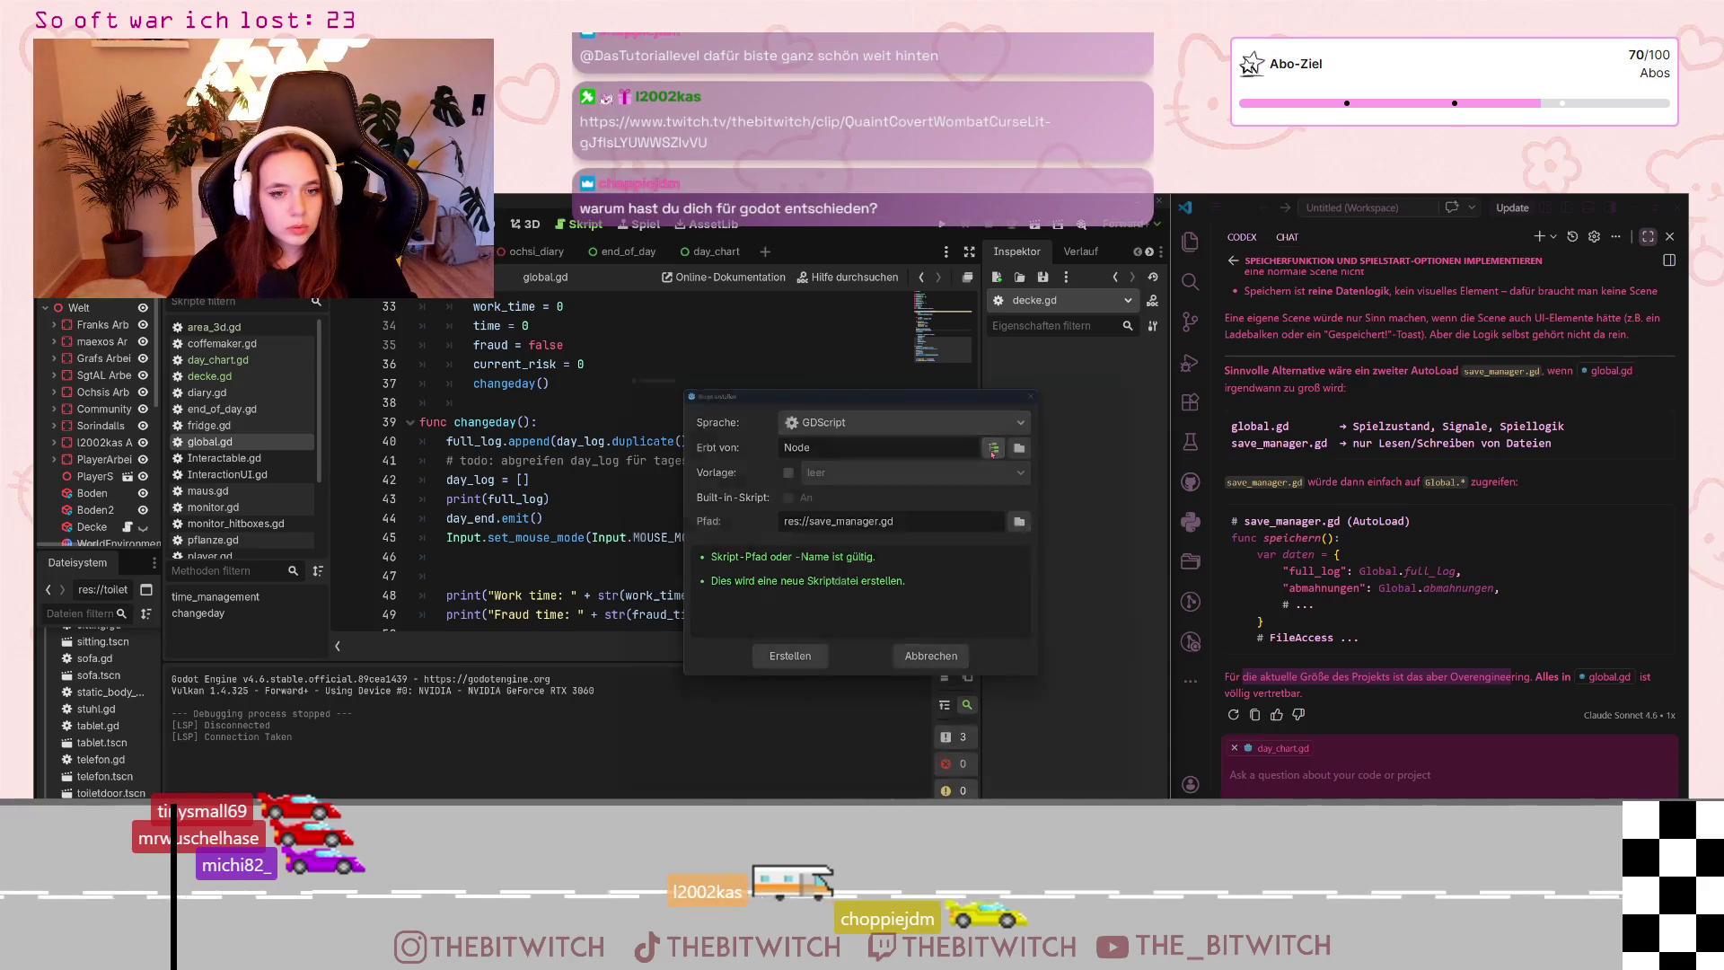
click(993, 449)
scroll(924, 473, down, 10)
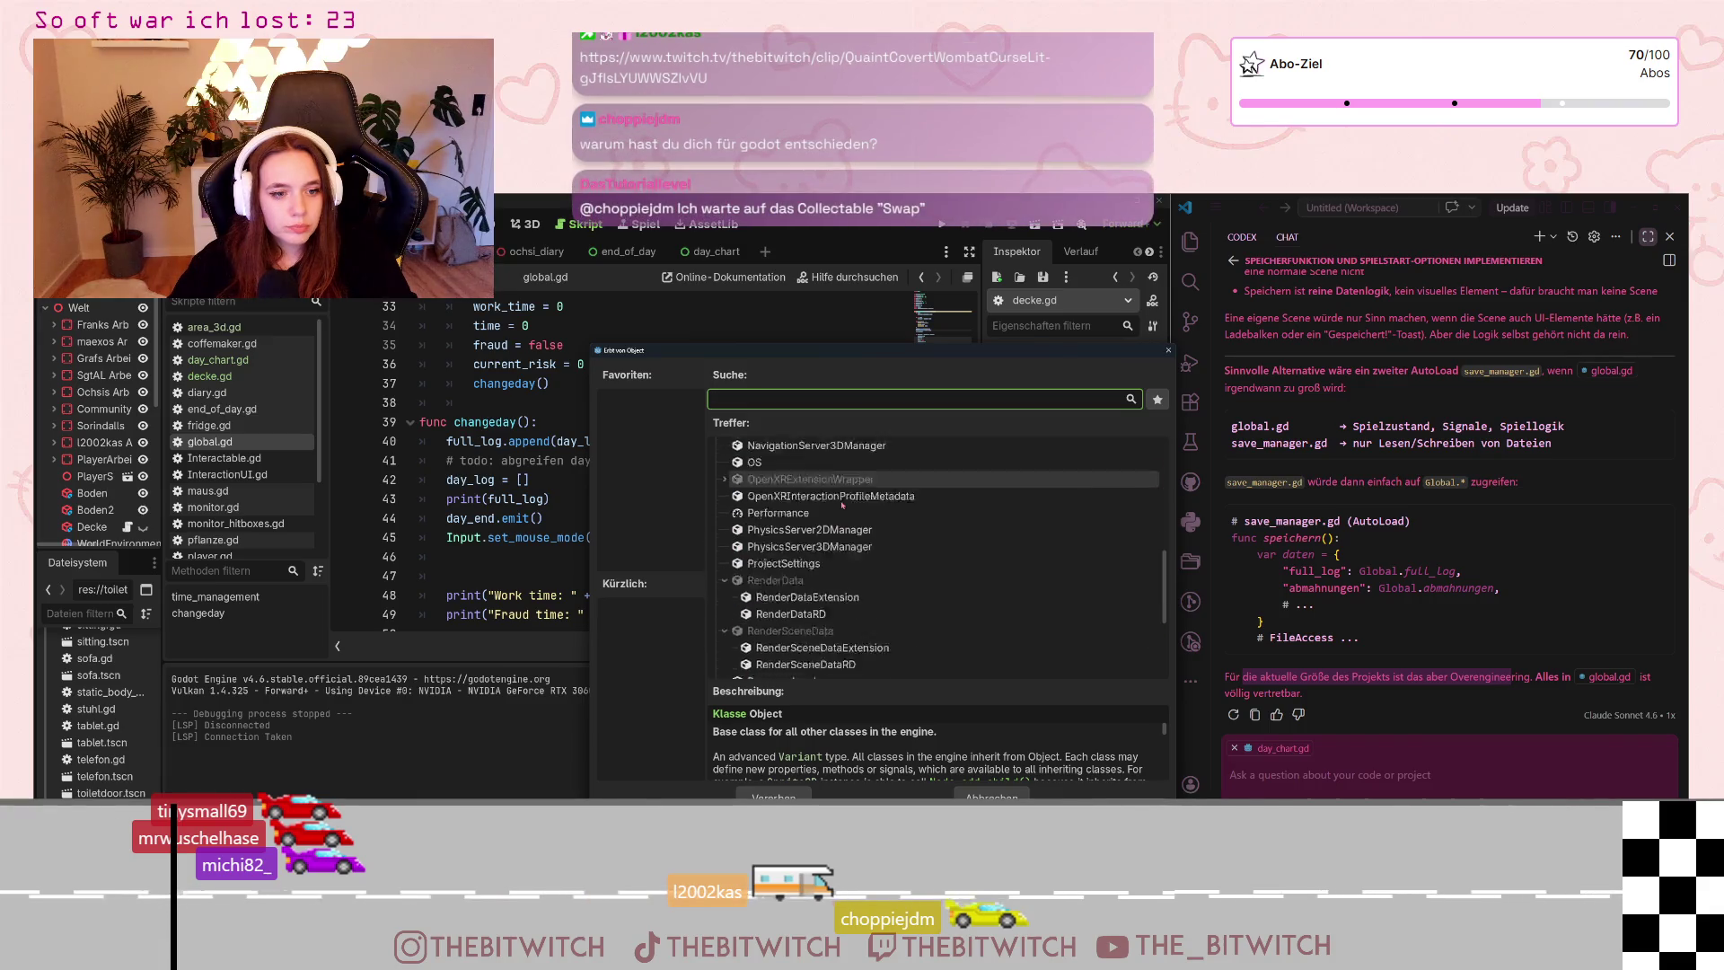
scroll(841, 505, down, 10)
scroll(841, 506, up, 3)
scroll(849, 507, up, 5)
scroll(862, 509, up, 5)
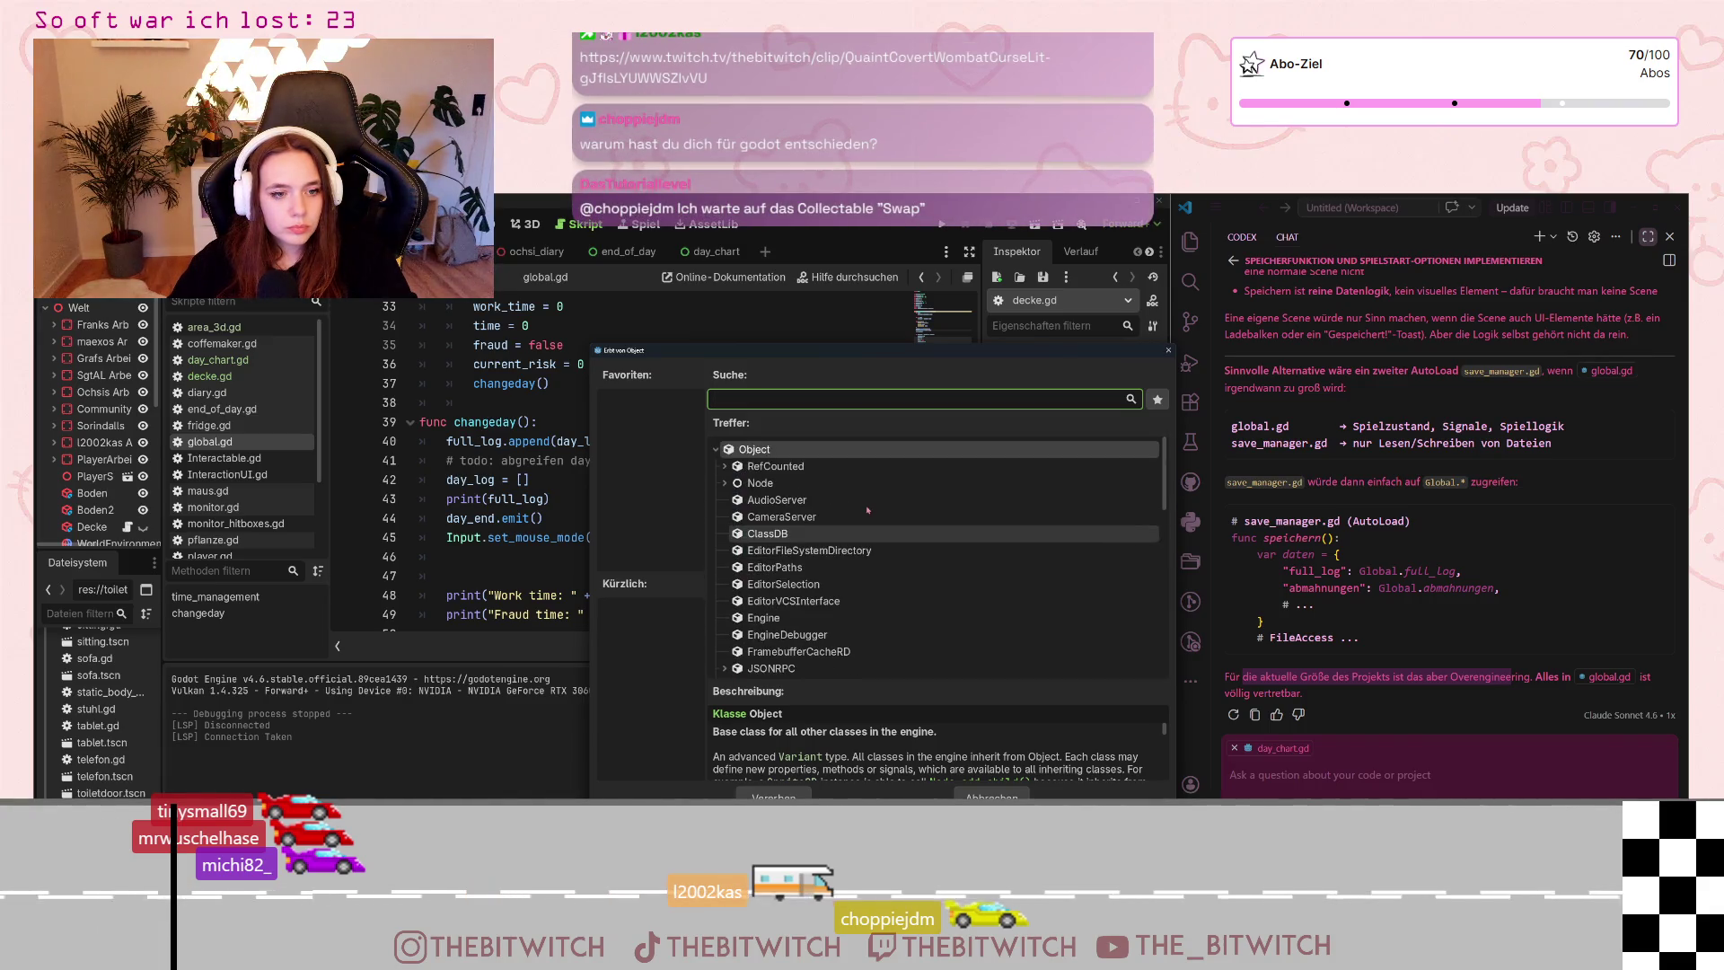
scroll(870, 510, up, 5)
double_click(761, 483)
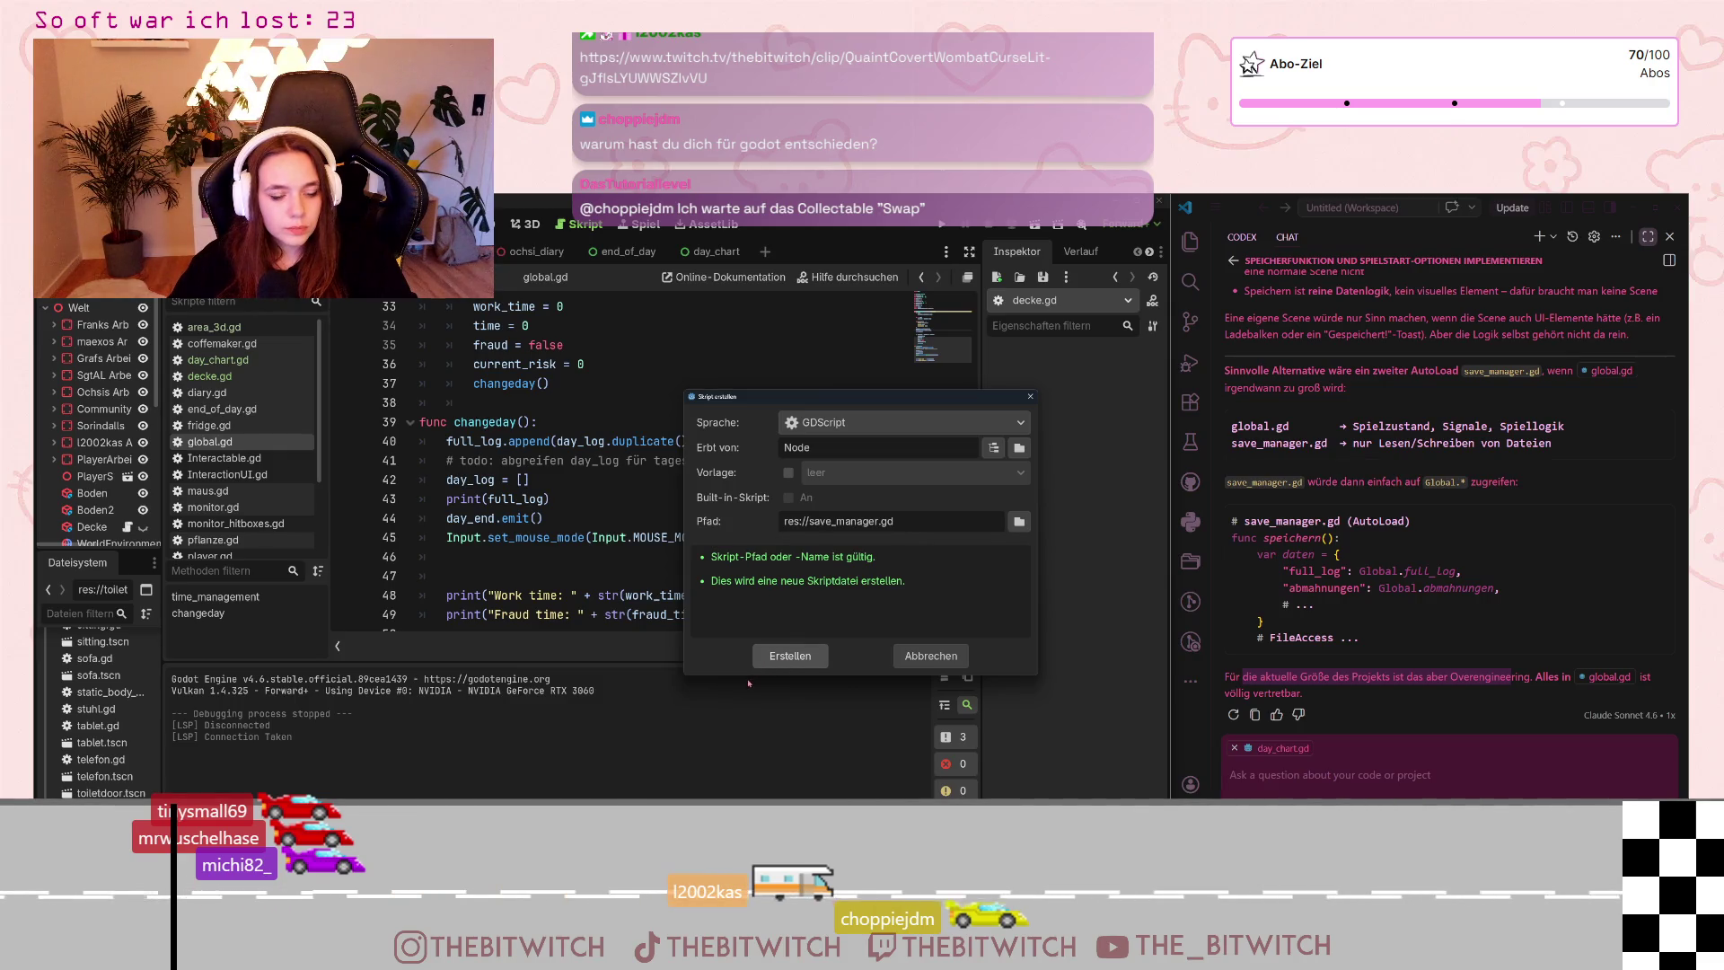
click(789, 655)
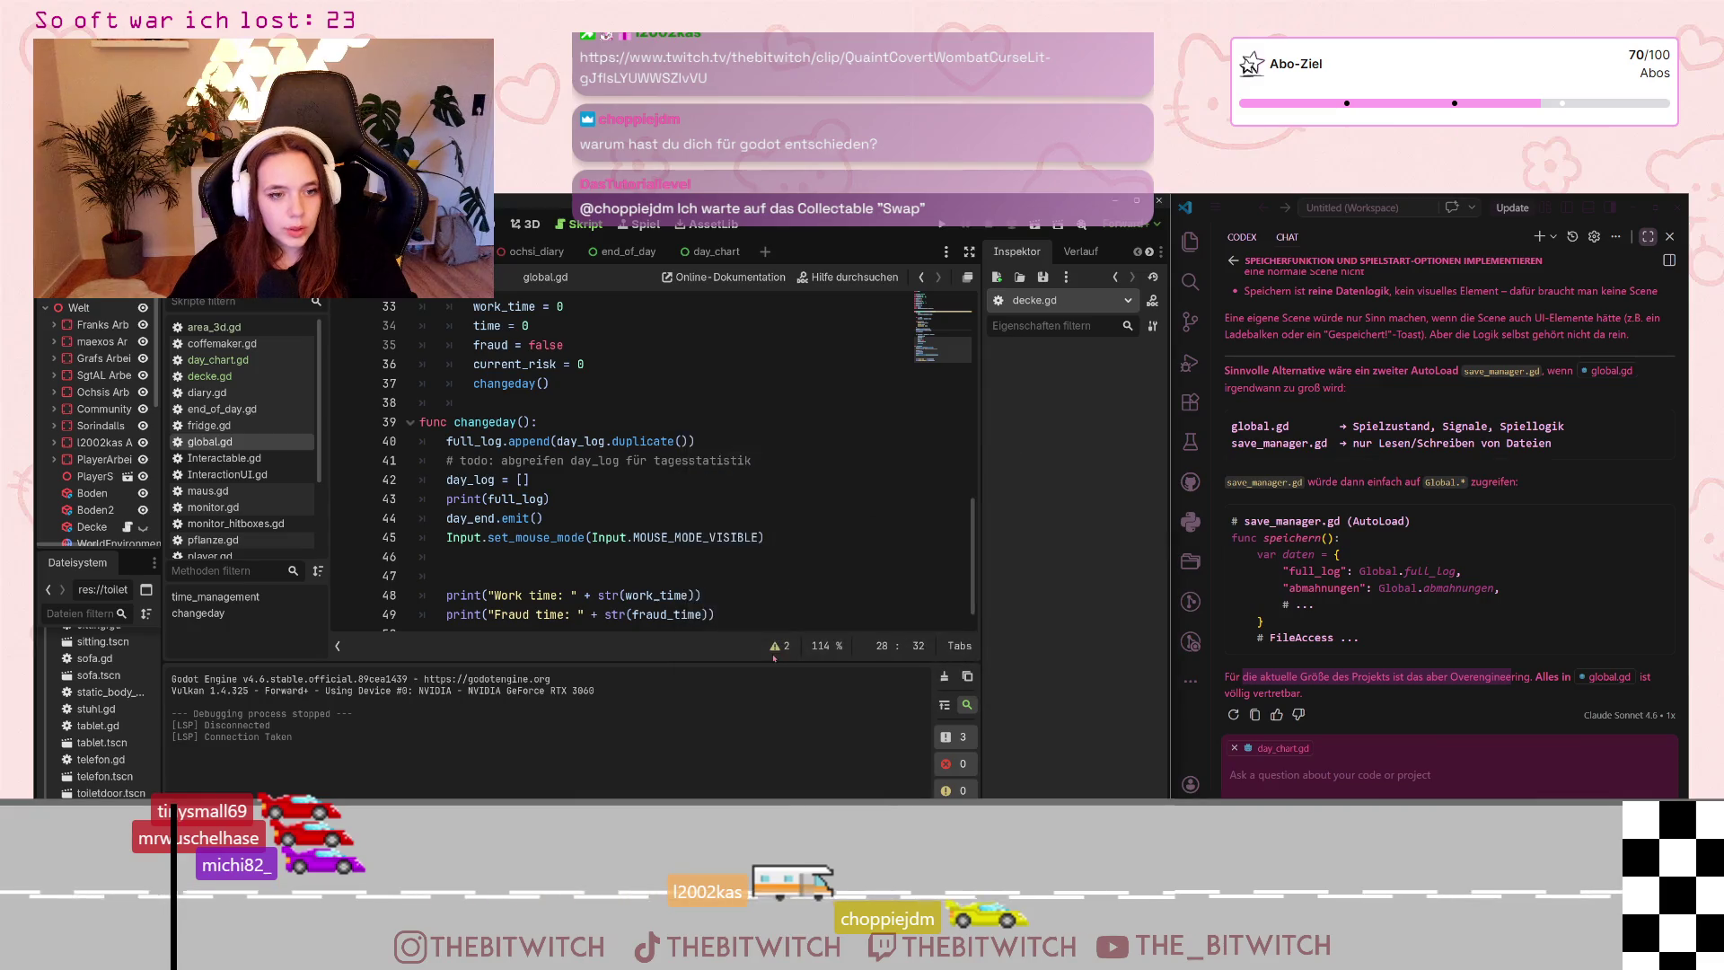
click(209, 442)
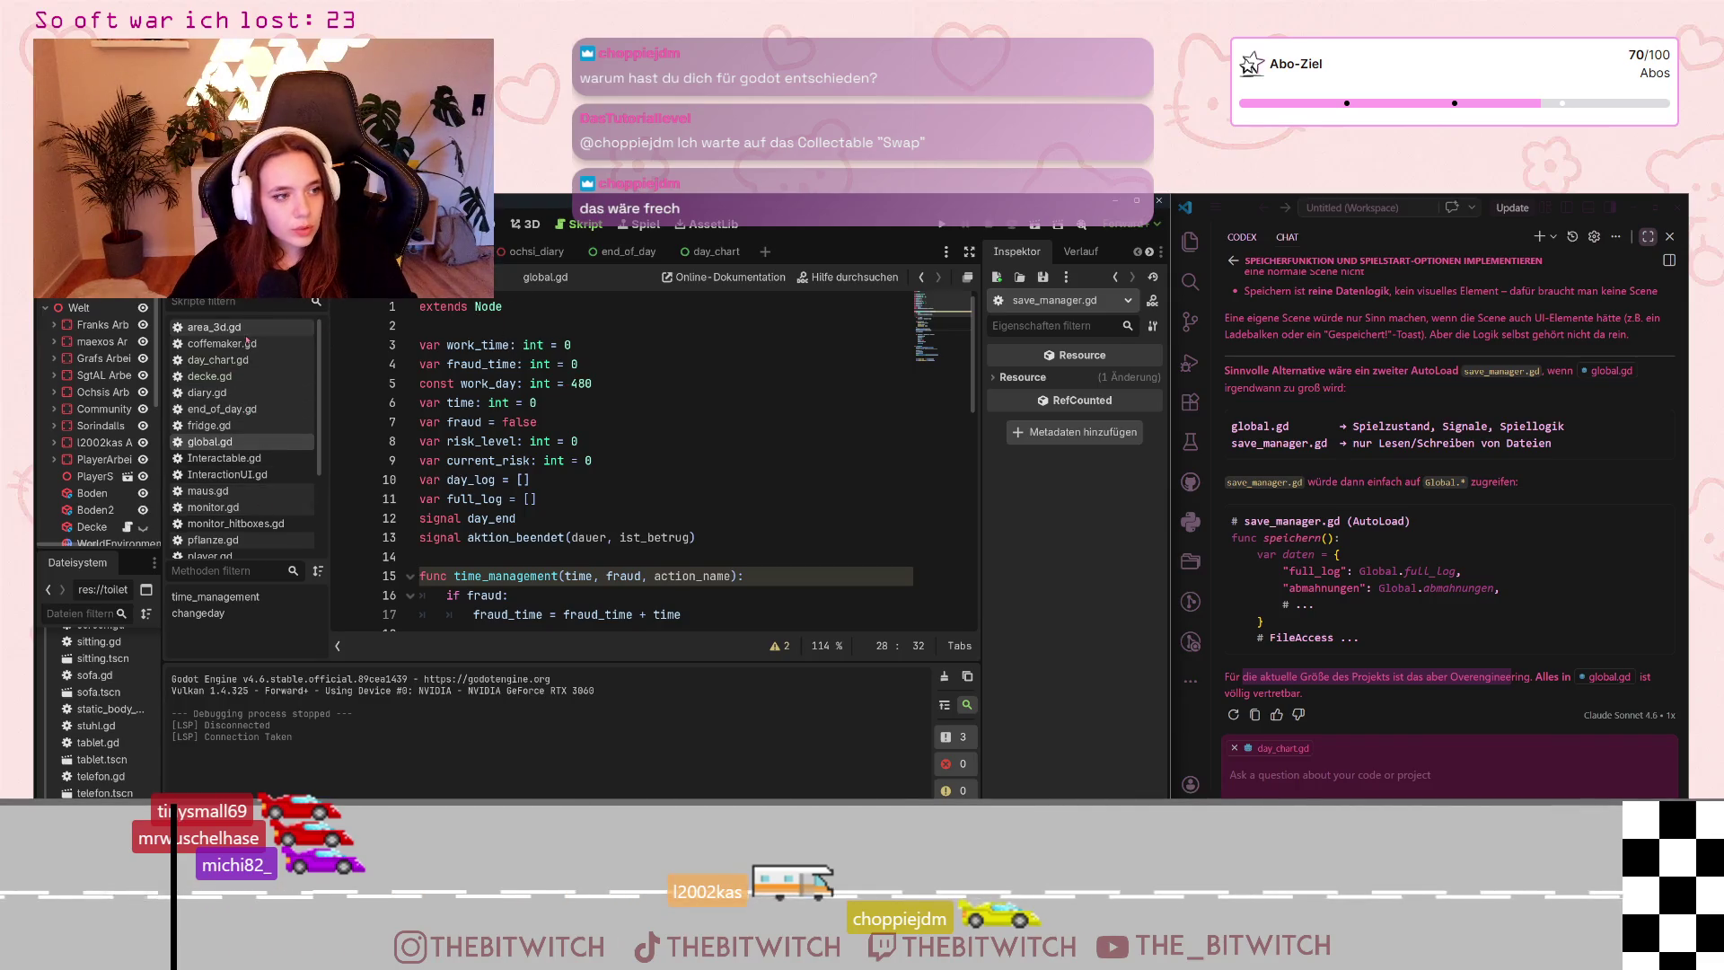
scroll(256, 422, down, 3)
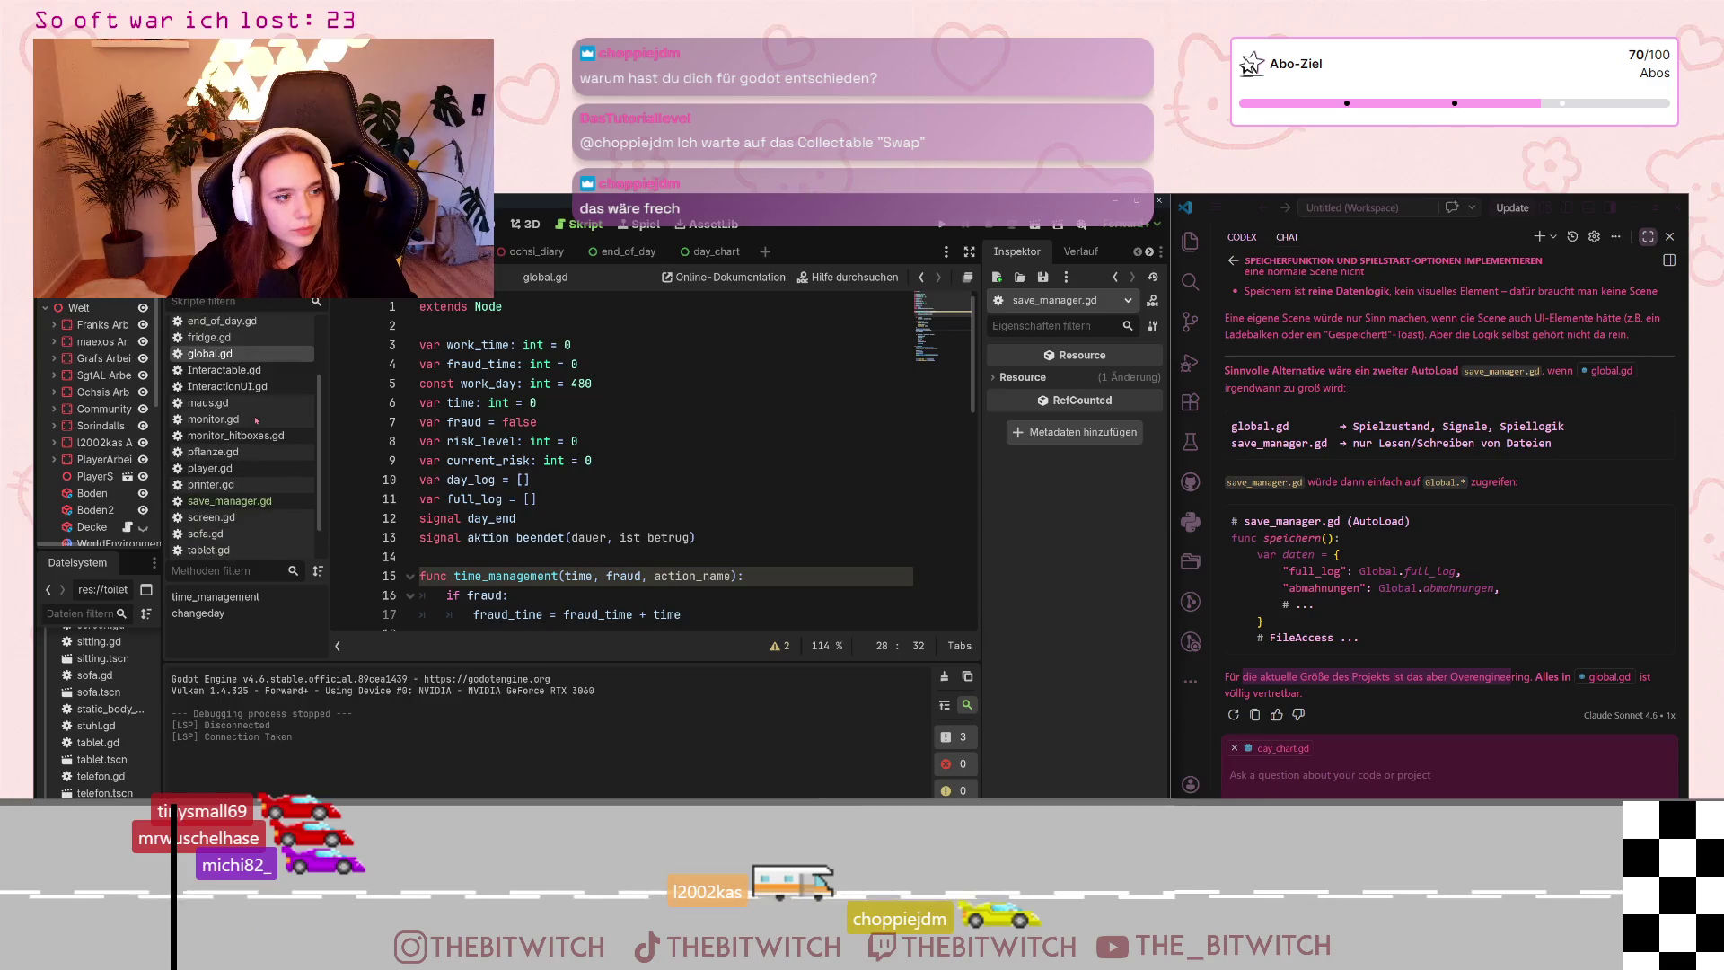
click(229, 501)
click(636, 338)
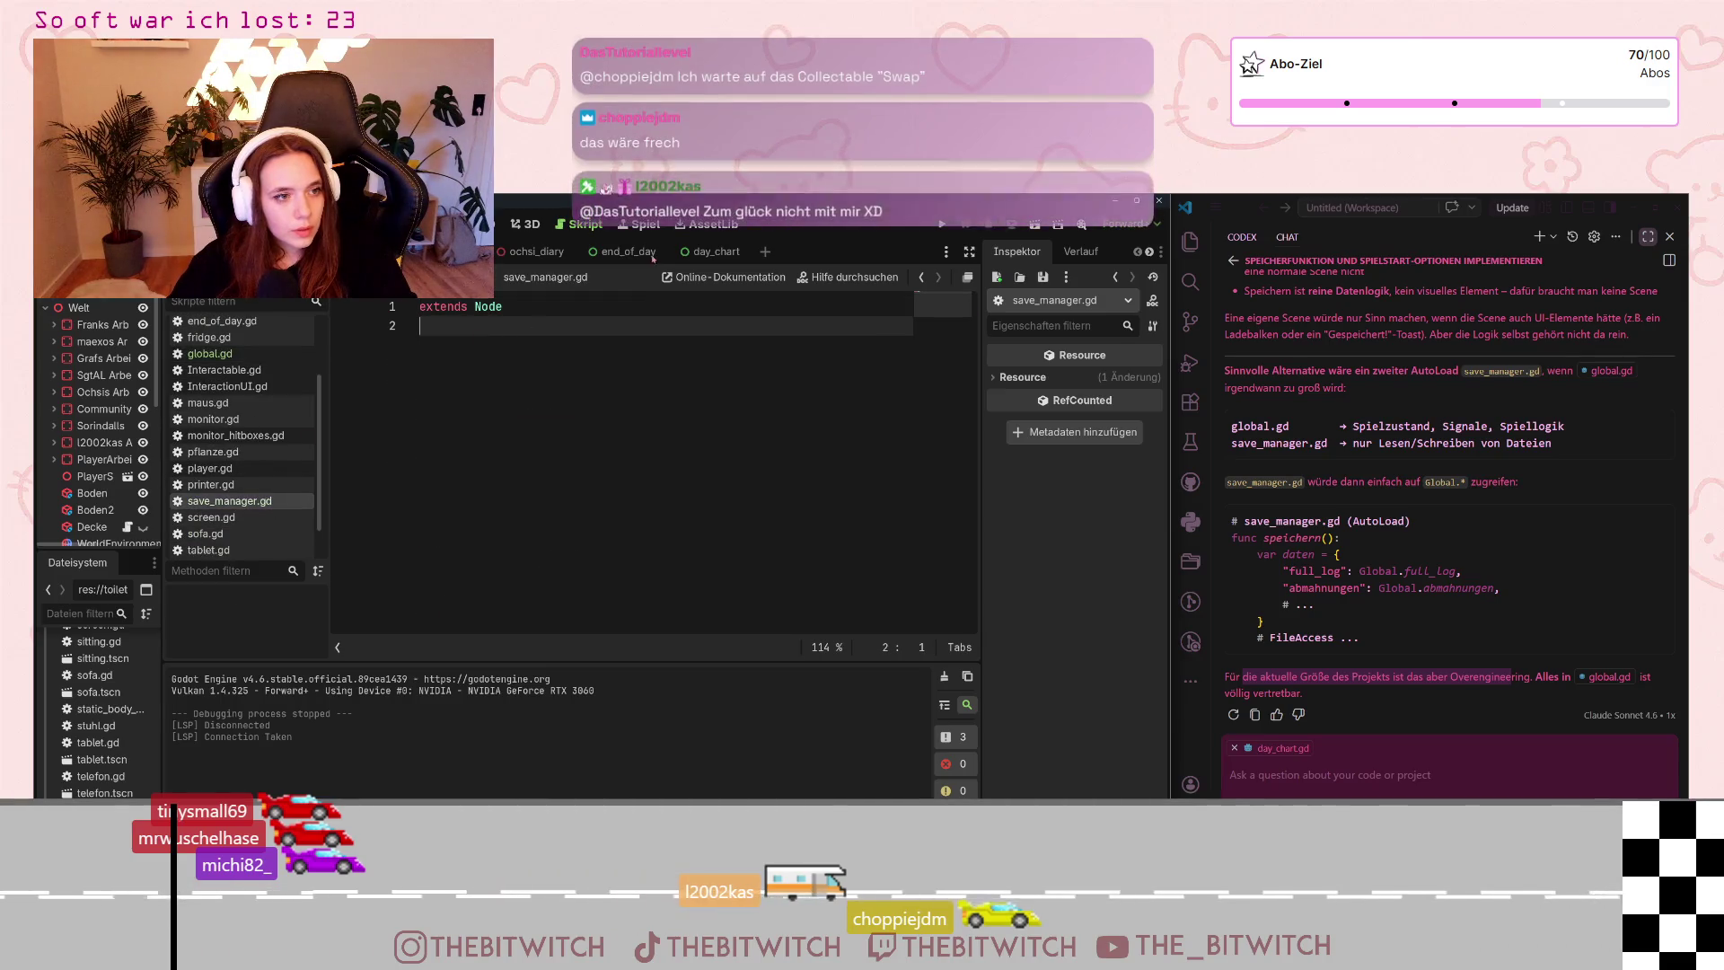